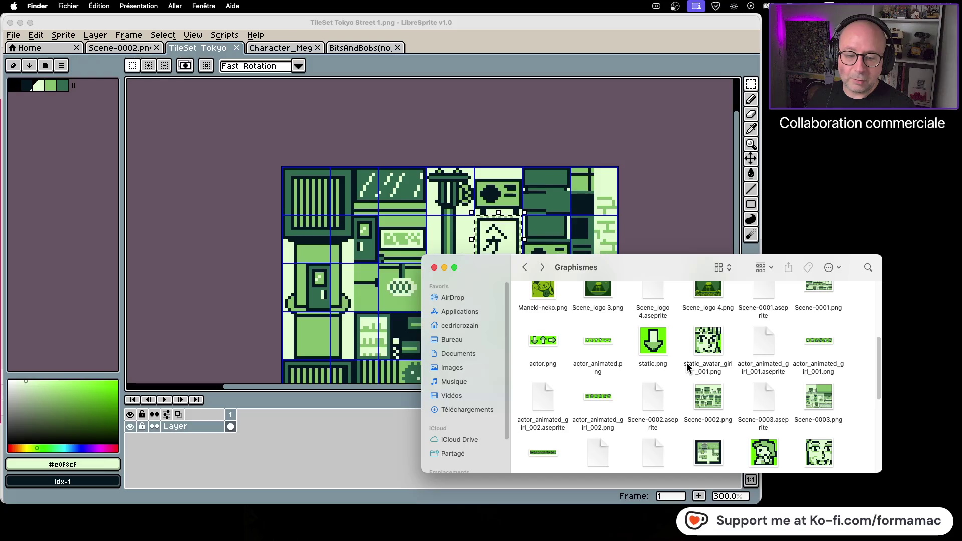
# Step: Open Scene-0004.aseprite from the Graphismes folder in LibreSprite
pyautogui.scroll(-1, 687, 367)
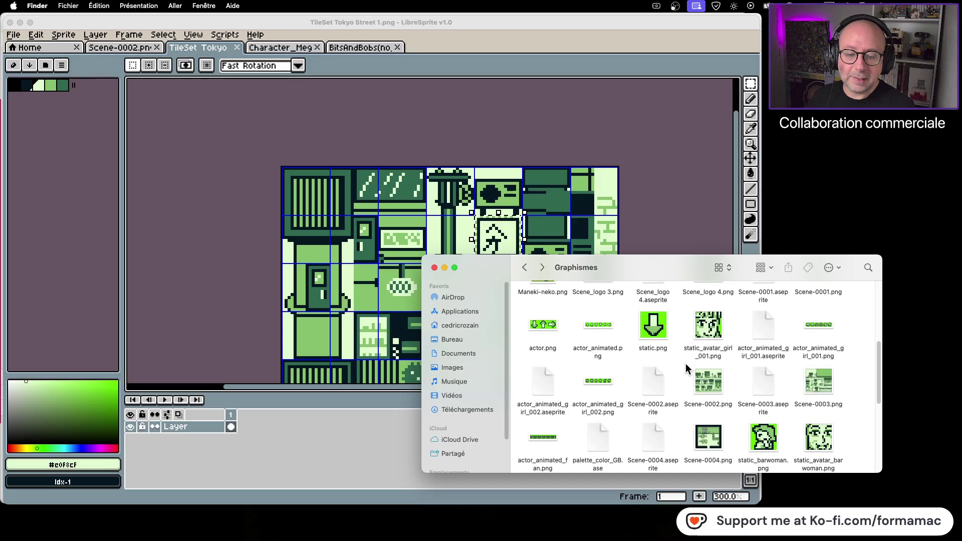
pyautogui.scroll(-1, 685, 363)
pyautogui.doubleClick(654, 417)
# Step: Paste the copied chair tile and drag it onto the floor beside the counter
pyautogui.scroll(3, 441, 238)
pyautogui.hotkey('ctrl', 'v')
pyautogui.moveTo(327, 114)
pyautogui.mouseDown()
pyautogui.moveTo(376, 186)
pyautogui.moveTo(445, 229)
pyautogui.moveTo(471, 226)
pyautogui.moveTo(471, 208)
pyautogui.mouseUp()
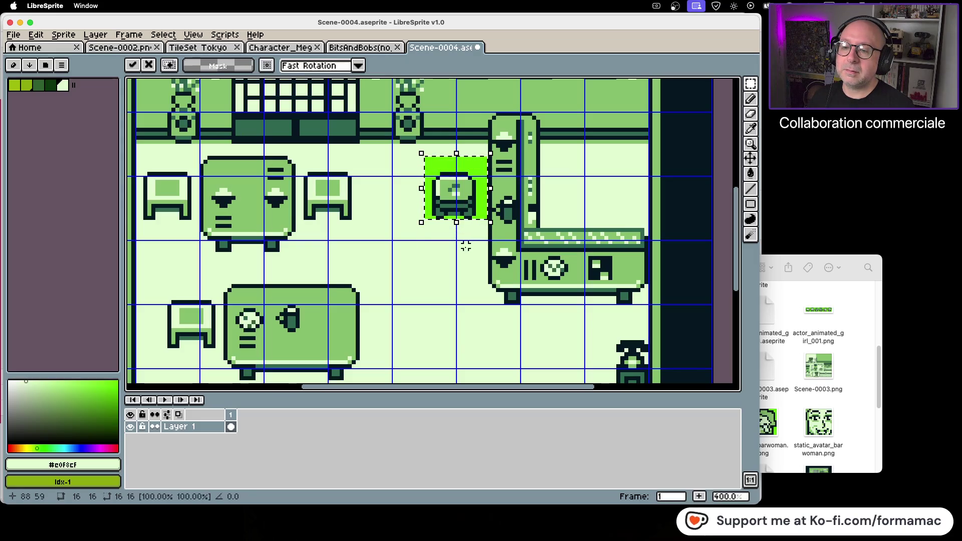
# Step: Nudge the pasted chair slightly lower beside the counter and commit it
pyautogui.moveTo(471, 205); pyautogui.dragTo(471, 225)
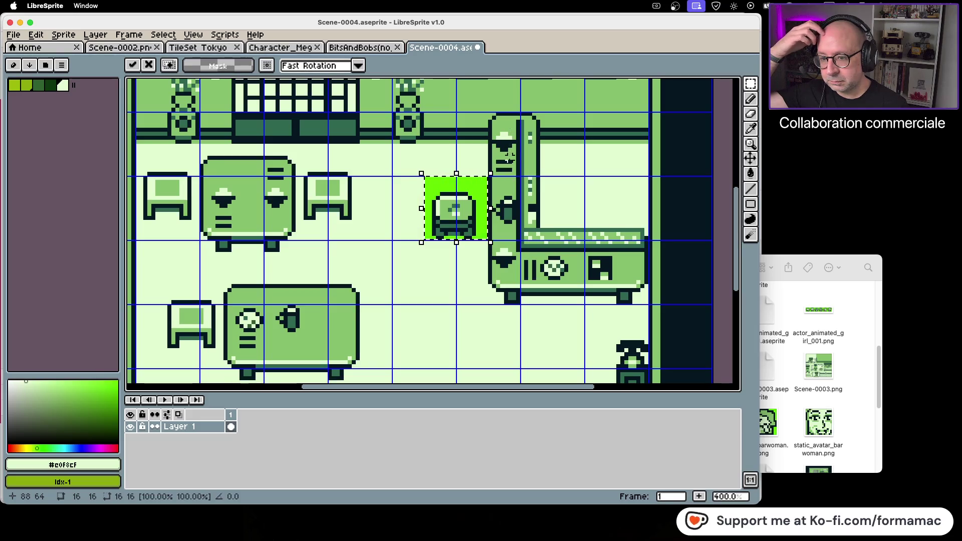
pyautogui.press('Return')
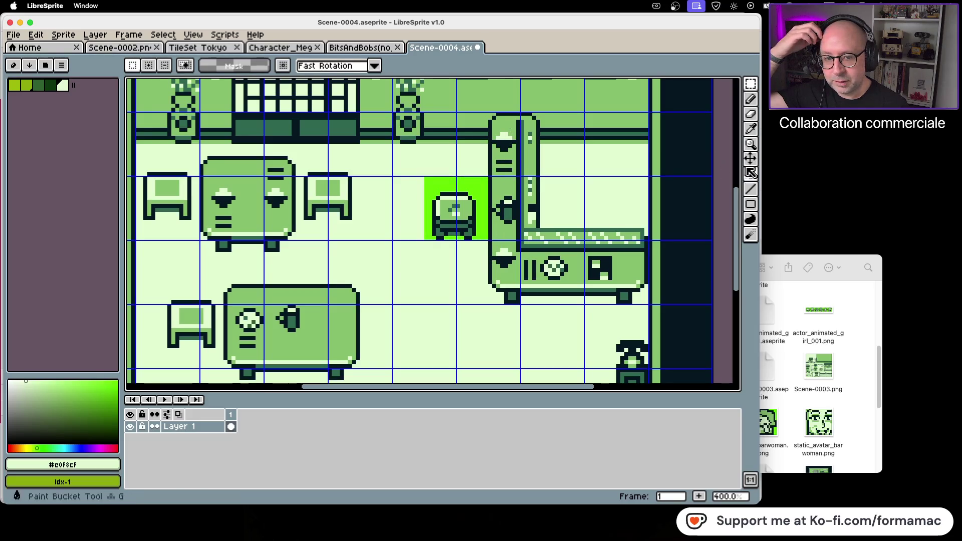
# Step: Fill the green square and strip behind the chair with the pale floor colour
pyautogui.click(750, 129)
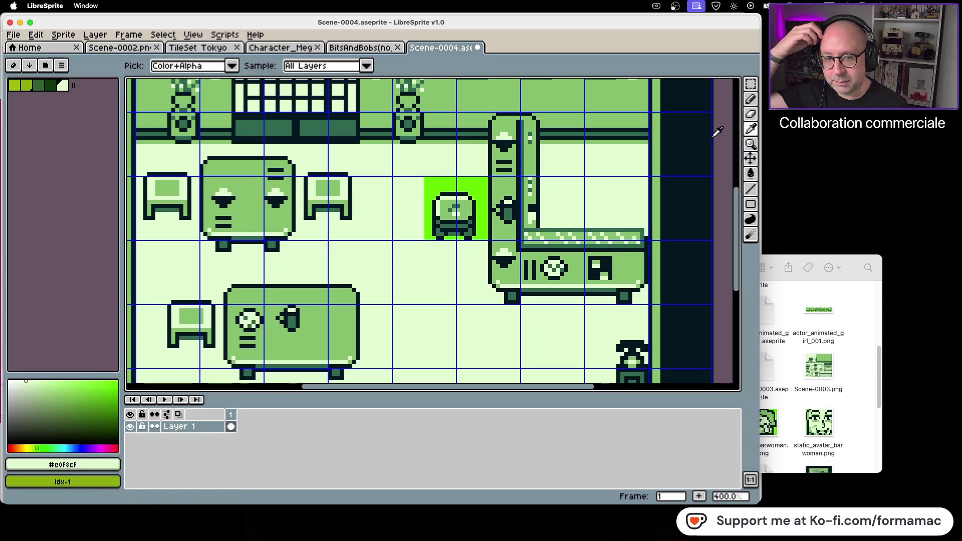
pyautogui.click(750, 176)
pyautogui.click(480, 184)
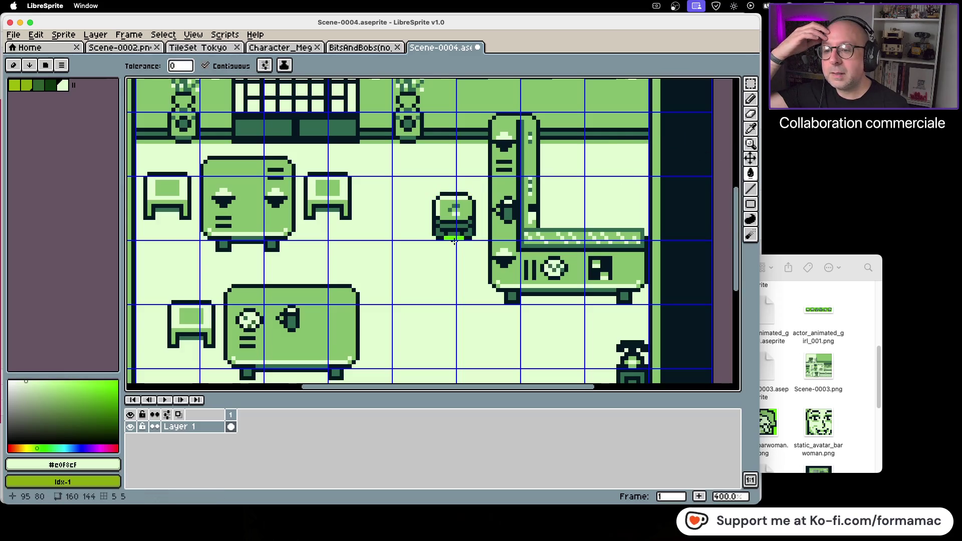
pyautogui.click(454, 238)
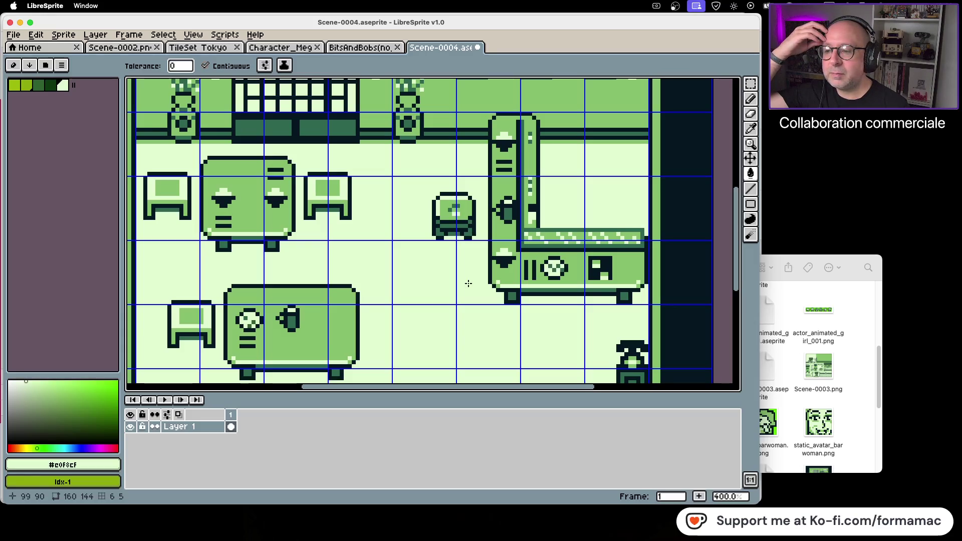
# Step: Try a light pencil stroke across the chair seat, then undo it
pyautogui.click(751, 103)
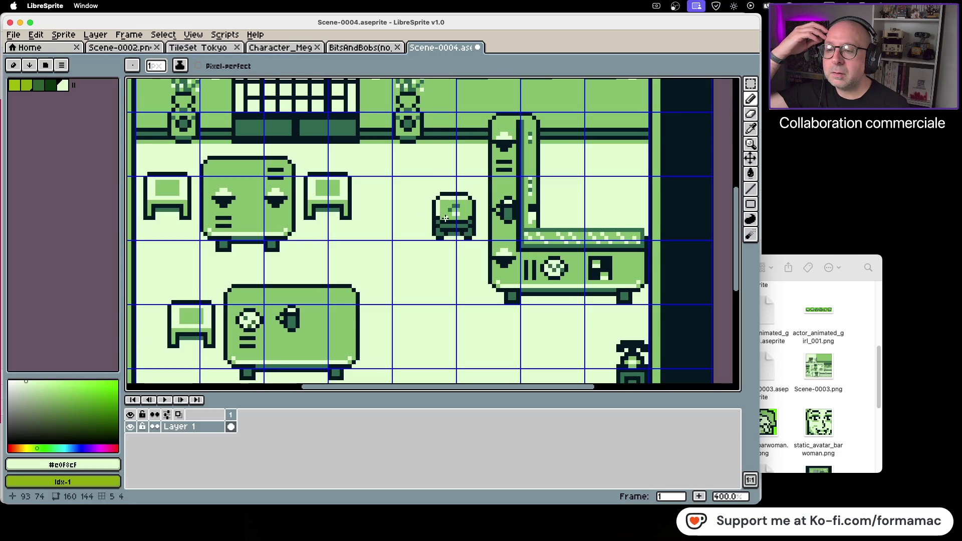
pyautogui.moveTo(442, 217); pyautogui.dragTo(463, 216)
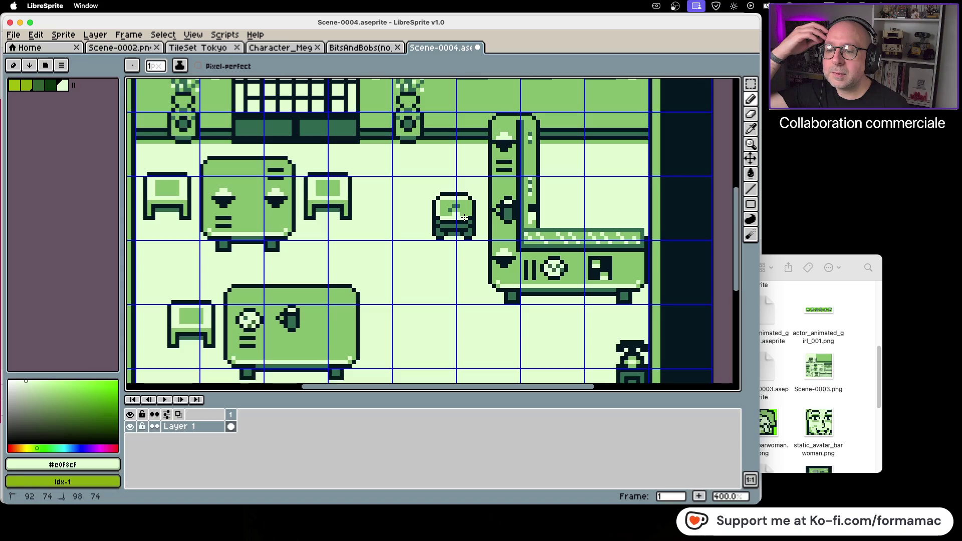
pyautogui.hotkey('ctrl', 'z')
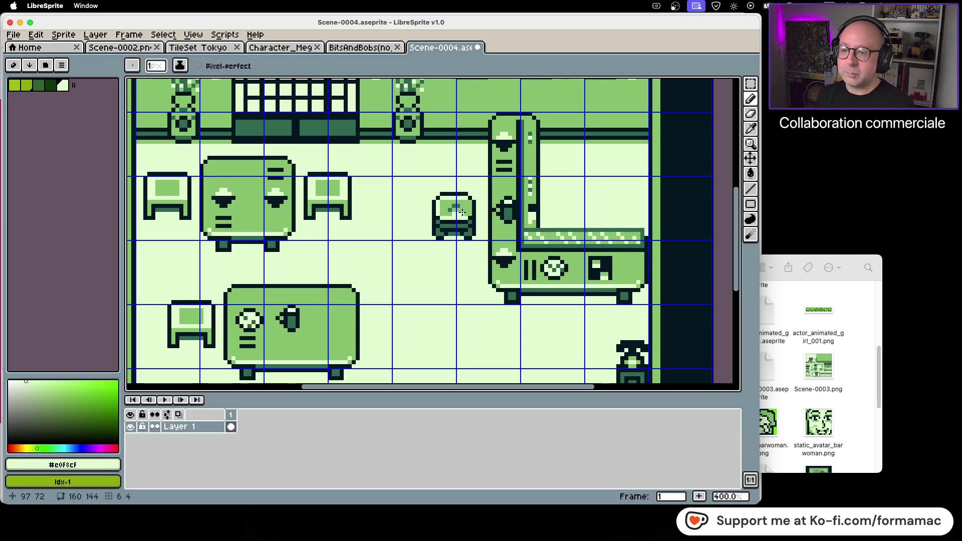
# Step: Zoom in and test light pixels on the seat and outline, undoing the outline change
pyautogui.scroll(7, 465, 206)
pyautogui.scroll(-3, 460, 218)
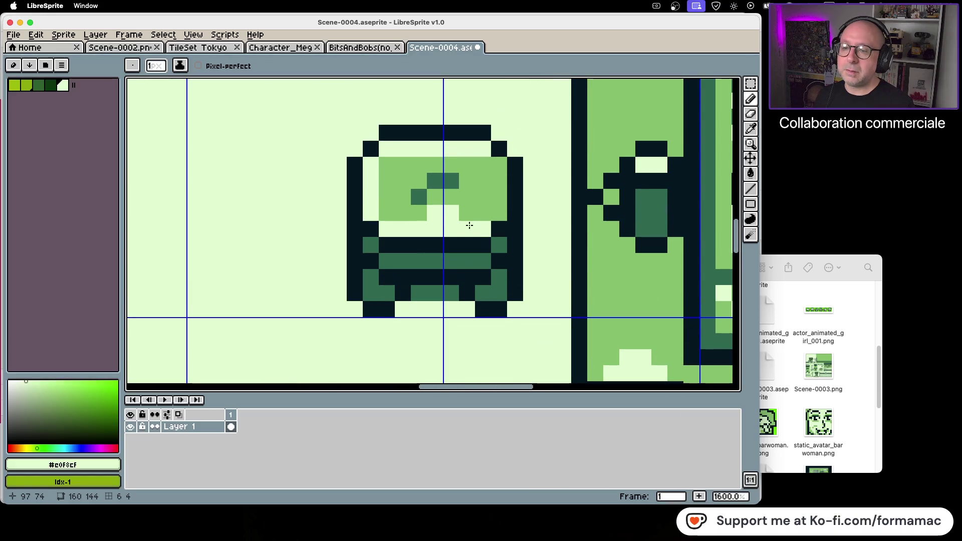
pyautogui.press('super+z')
pyautogui.click(515, 179)
pyautogui.press('super+z')
pyautogui.moveTo(499, 165); pyautogui.dragTo(499, 213)
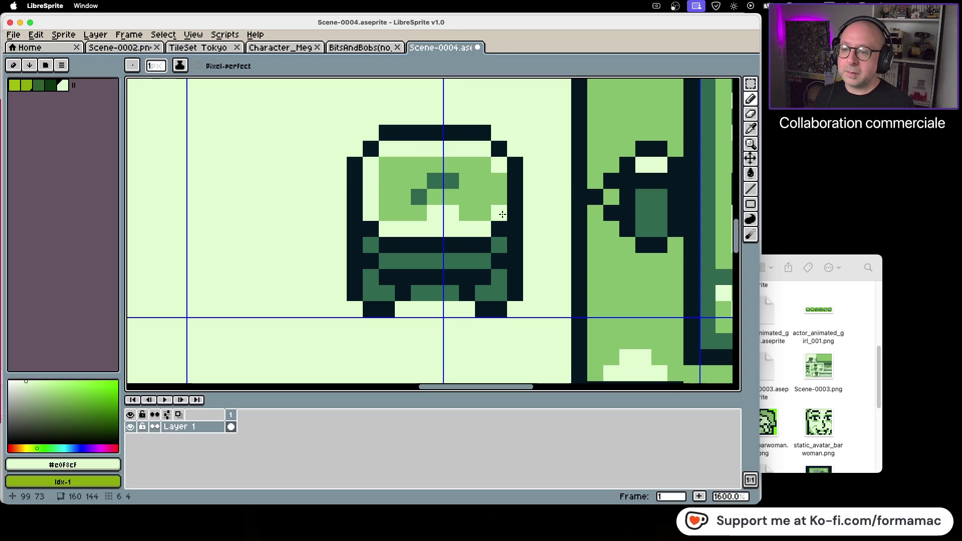
# Step: Sample the seat green #86c06c and paint over the dark-green and white seat pixels
pyautogui.click(749, 130)
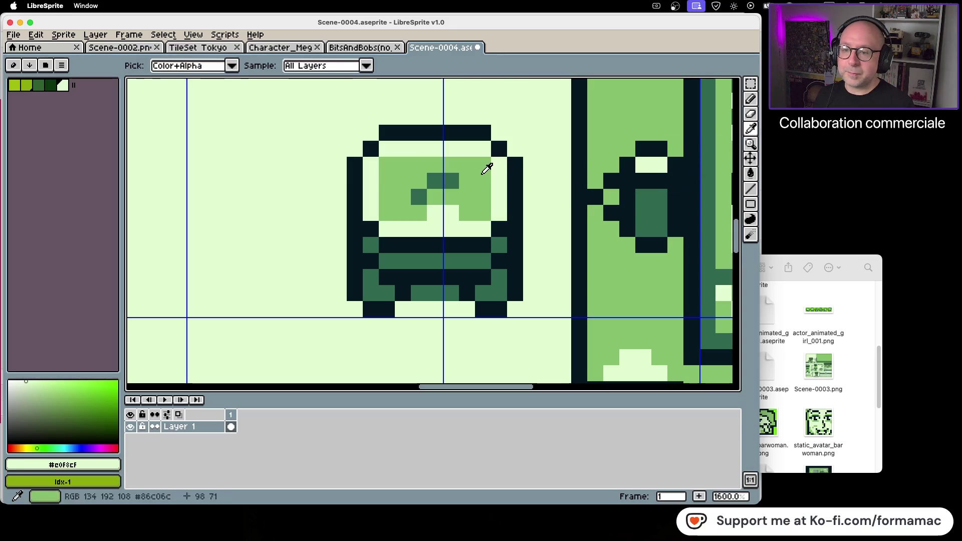
pyautogui.click(488, 167)
pyautogui.click(751, 99)
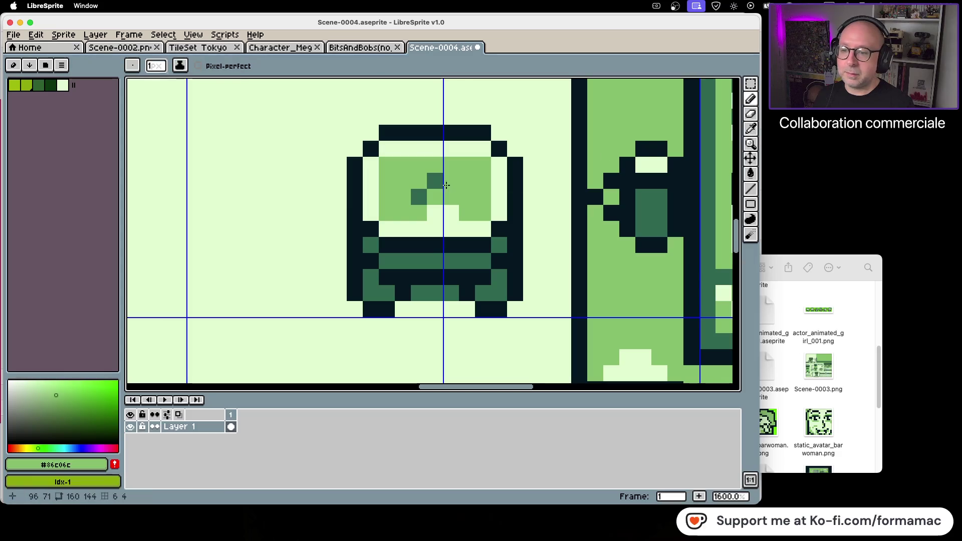
pyautogui.moveTo(451, 181); pyautogui.dragTo(423, 193)
pyautogui.click(429, 209)
pyautogui.click(450, 213)
pyautogui.scroll(-4, 445, 211)
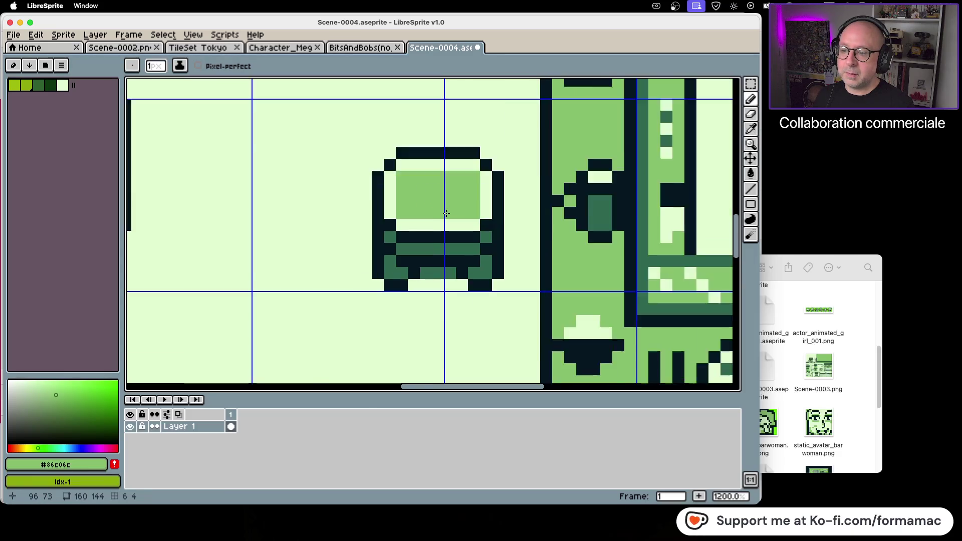
pyautogui.scroll(-1, 444, 214)
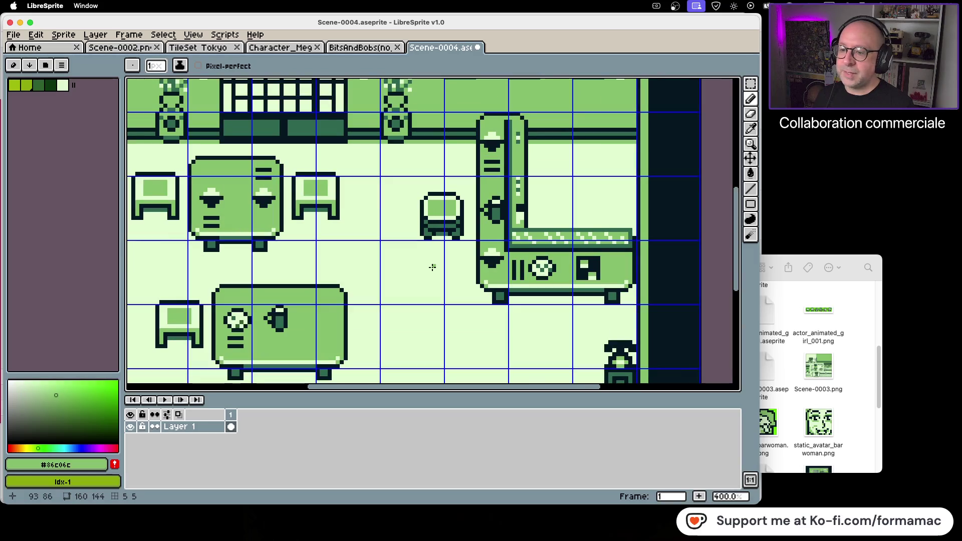
pyautogui.scroll(1, 431, 264)
pyautogui.scroll(1, 437, 258)
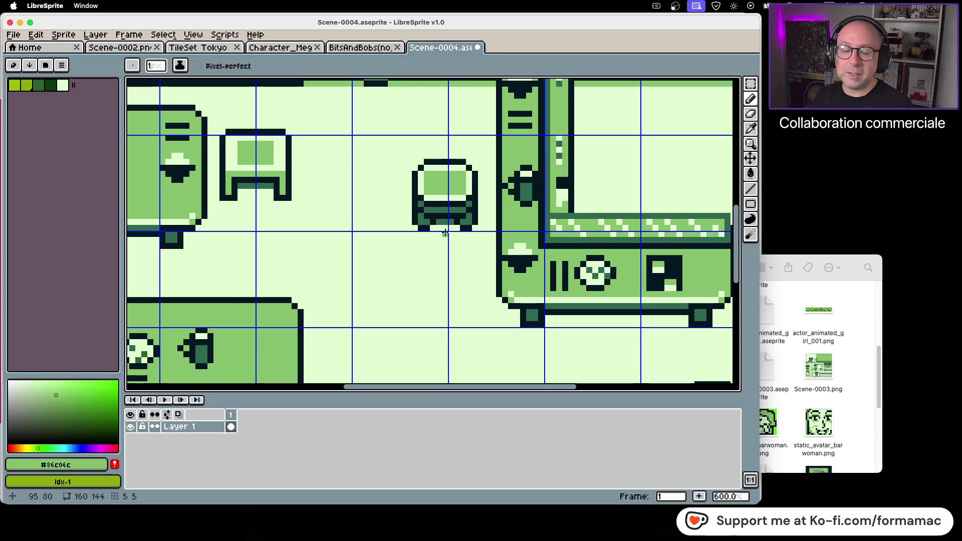
# Step: Browse back to Graphismes and preview inside_example_big.png in the seven_eleven_gbstudio_tileset folder
pyautogui.click(855, 334)
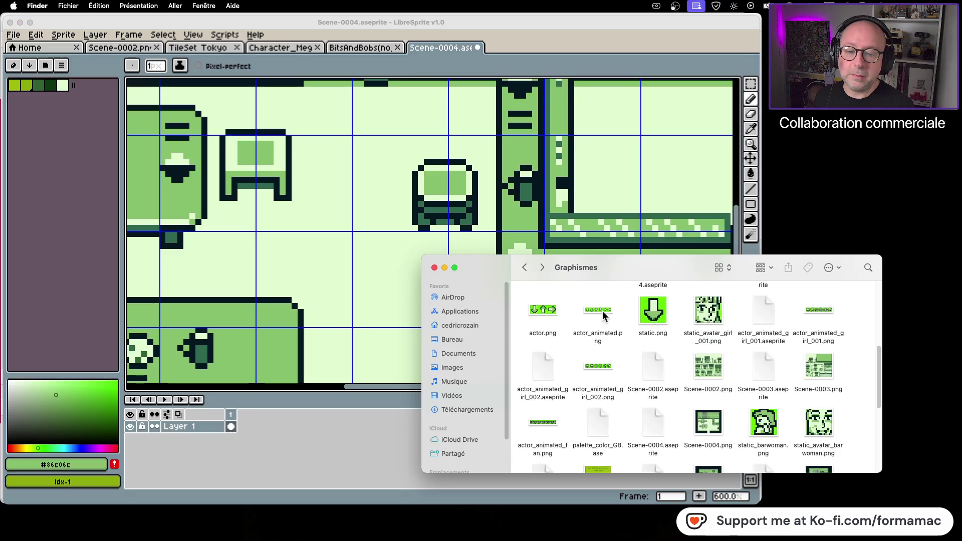
pyautogui.click(527, 268)
pyautogui.doubleClick(541, 308)
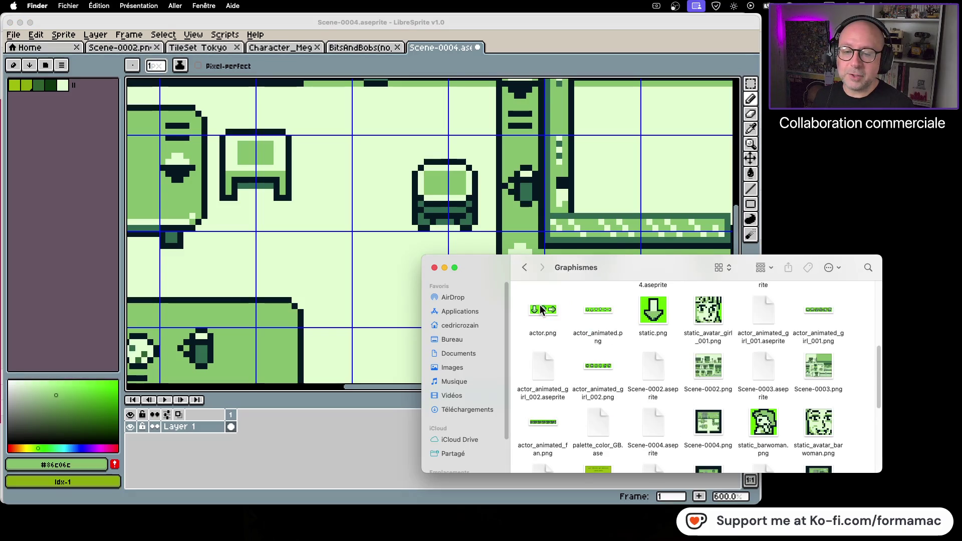
pyautogui.click(524, 269)
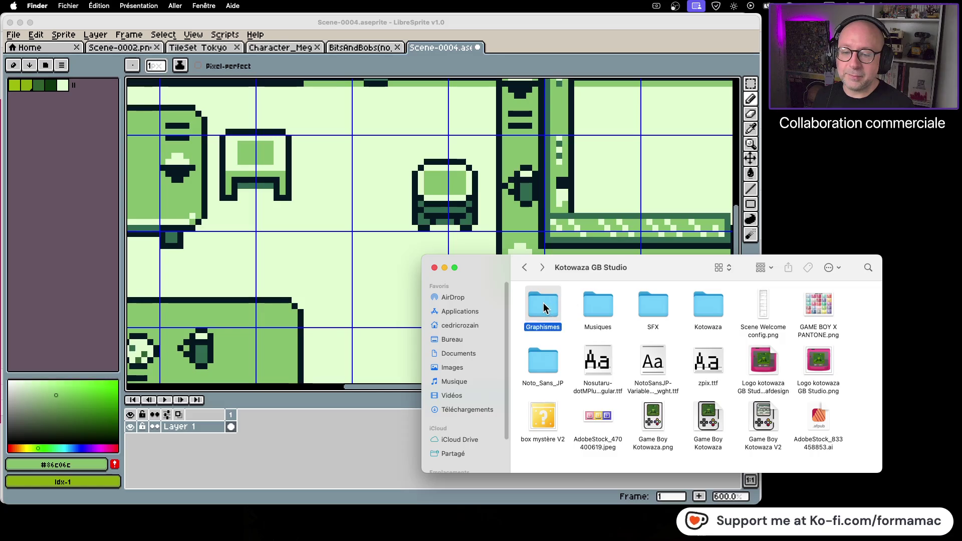
pyautogui.doubleClick(543, 307)
pyautogui.doubleClick(647, 308)
pyautogui.click(545, 305)
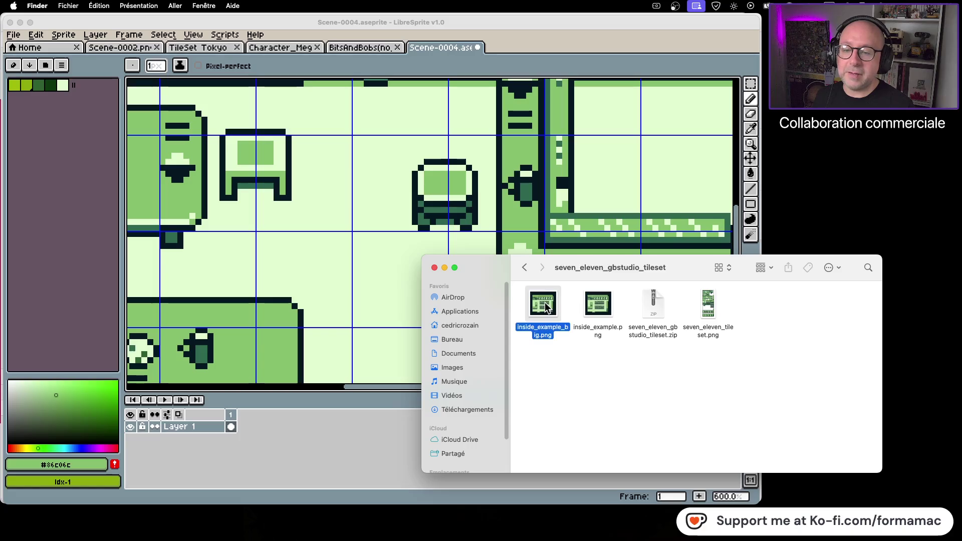
pyautogui.press('space')
pyautogui.press('space')
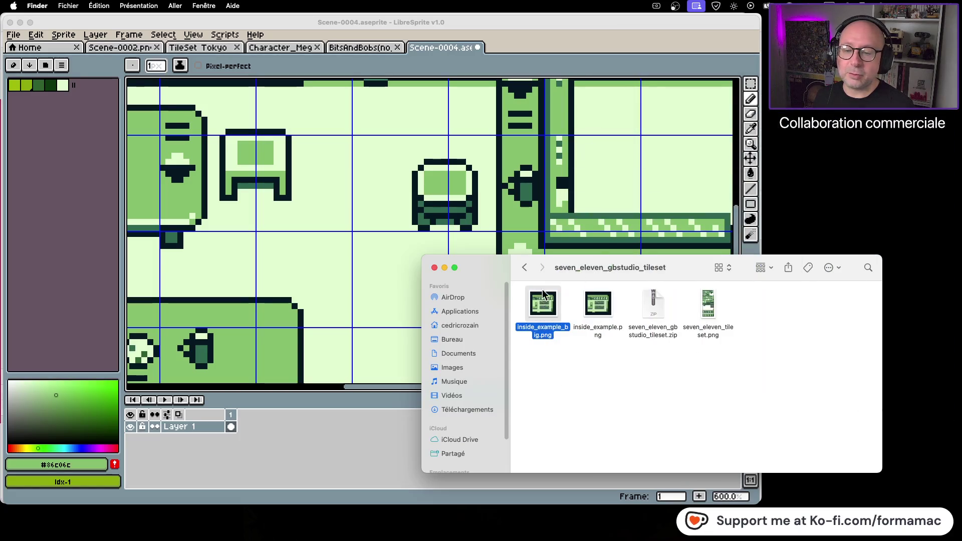
pyautogui.click(524, 267)
# Step: Explore The Pixel Nook's Buildings folders and preview Character_MegaPack.png
pyautogui.doubleClick(723, 306)
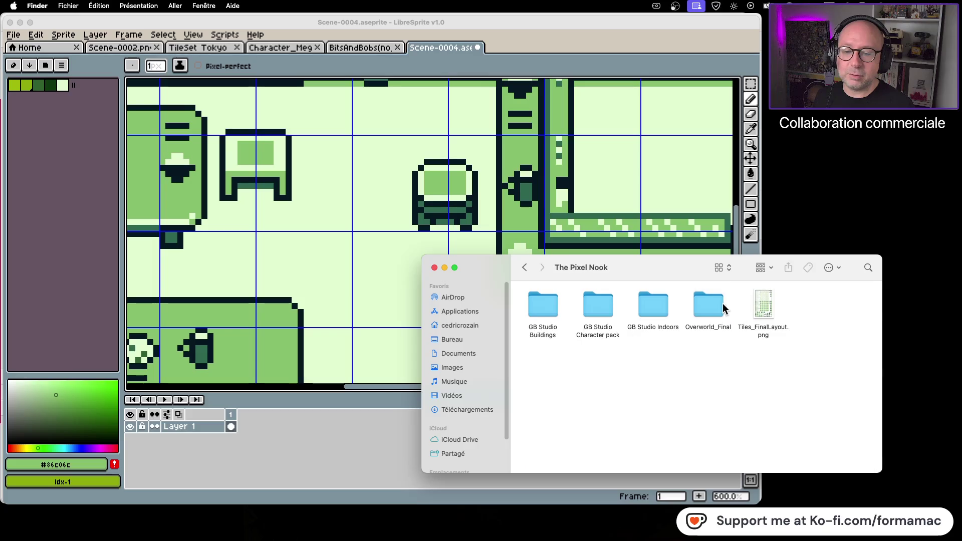
pyautogui.doubleClick(555, 305)
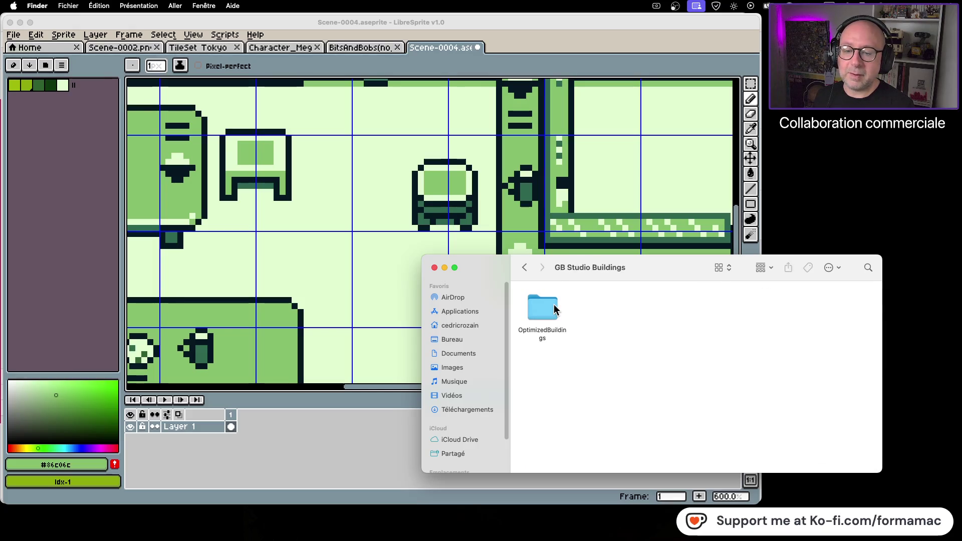
pyautogui.doubleClick(552, 304)
pyautogui.scroll(5, 611, 358)
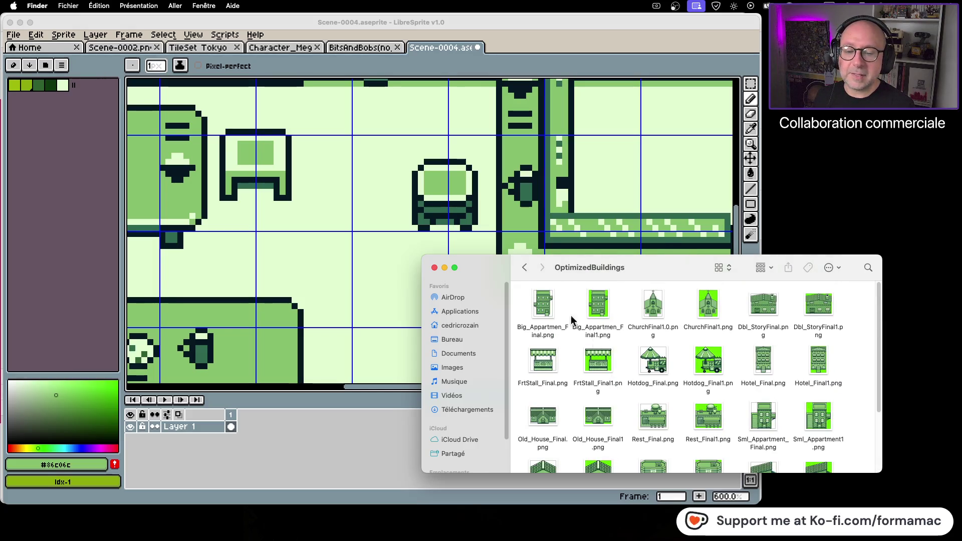
pyautogui.click(525, 268)
pyautogui.click(529, 268)
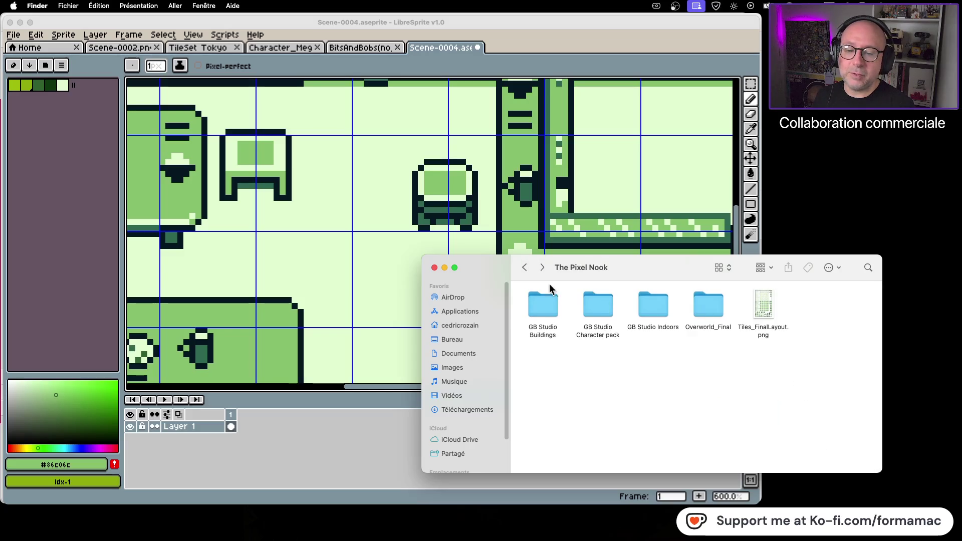
pyautogui.doubleClick(599, 306)
pyautogui.click(600, 305)
pyautogui.press('space')
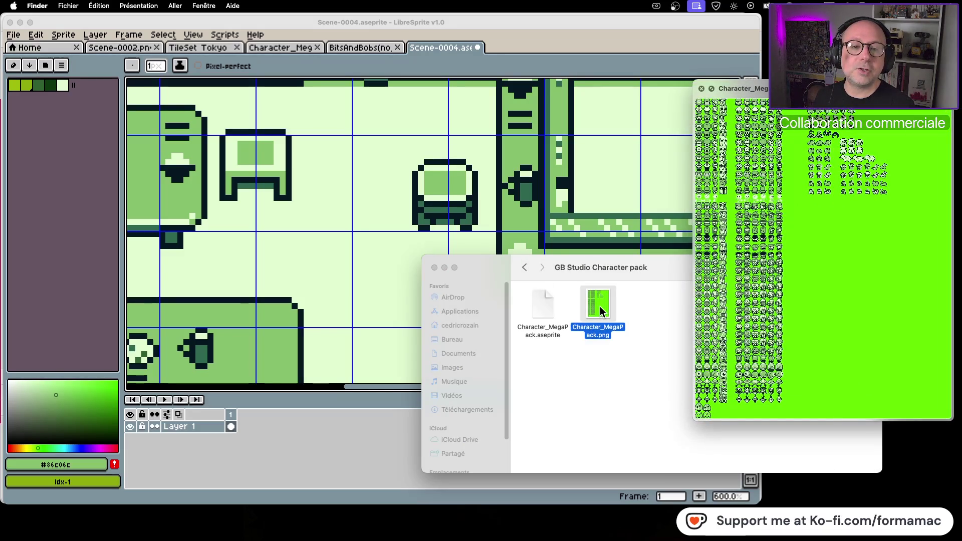
pyautogui.press('space')
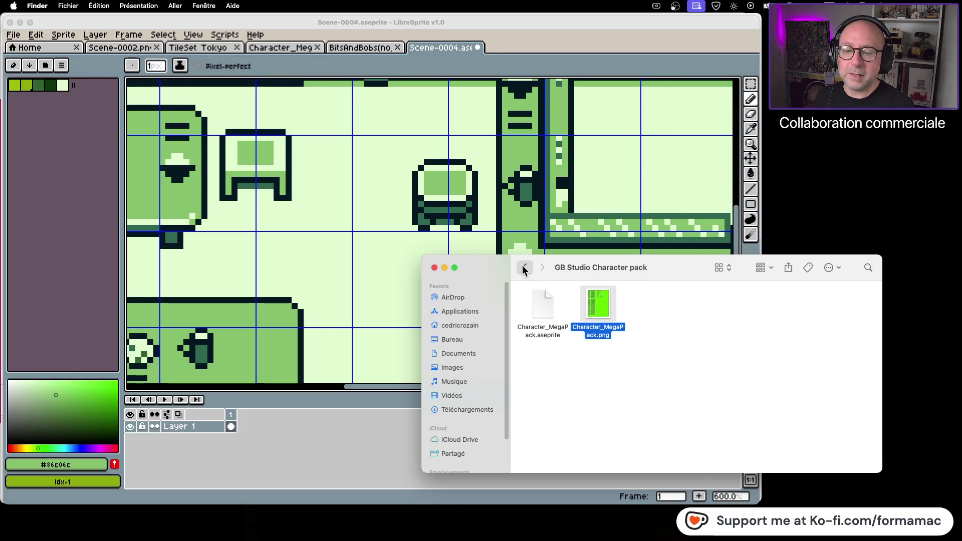
pyautogui.click(524, 267)
# Step: Preview BitsAndBobs(no_scale).png from the GB Studio Indoors folder and switch to its document
pyautogui.click(653, 308)
pyautogui.doubleClick(653, 308)
pyautogui.click(591, 309)
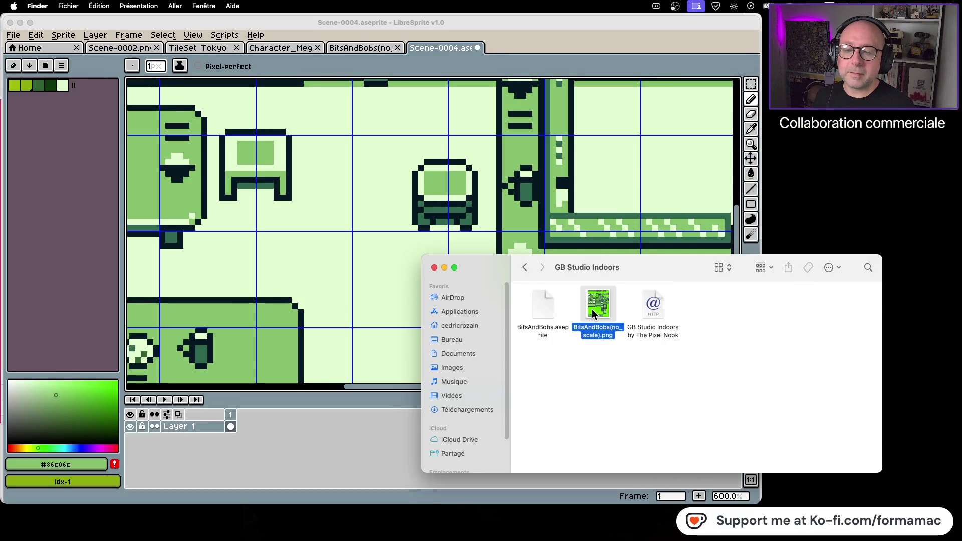
pyautogui.press('space')
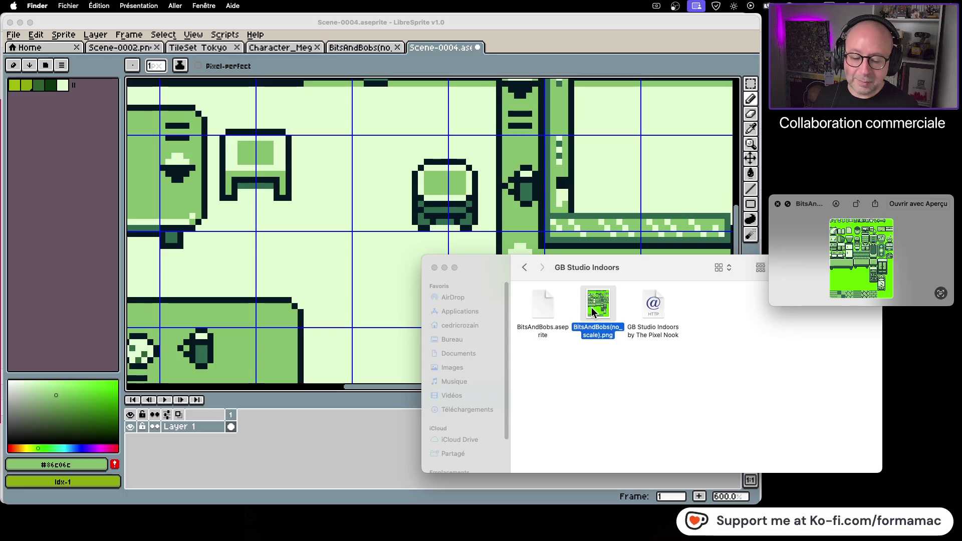
pyautogui.press('space')
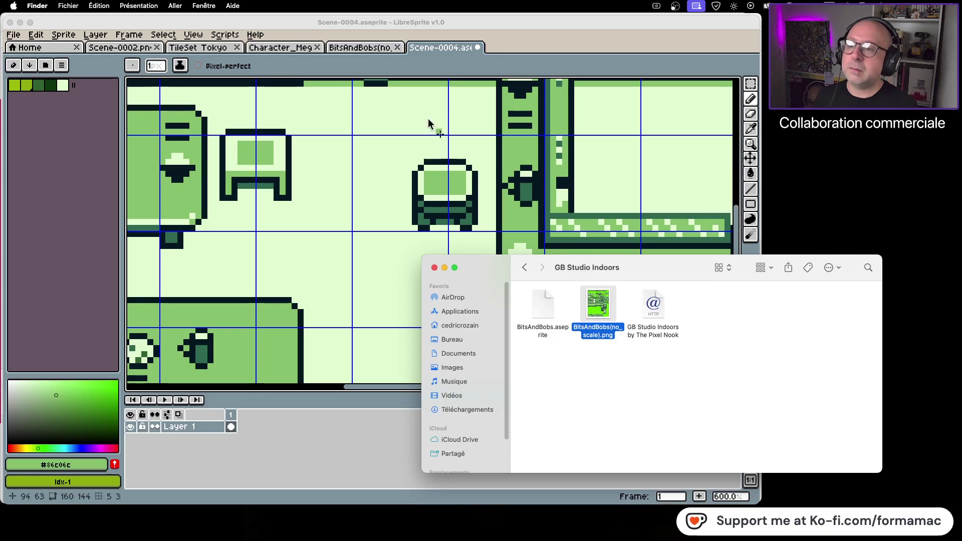
pyautogui.click(378, 47)
# Step: Show the BitsAndBobs(no_scale).png tile sheet in LibreSprite, then return to Finder
pyautogui.click(379, 49)
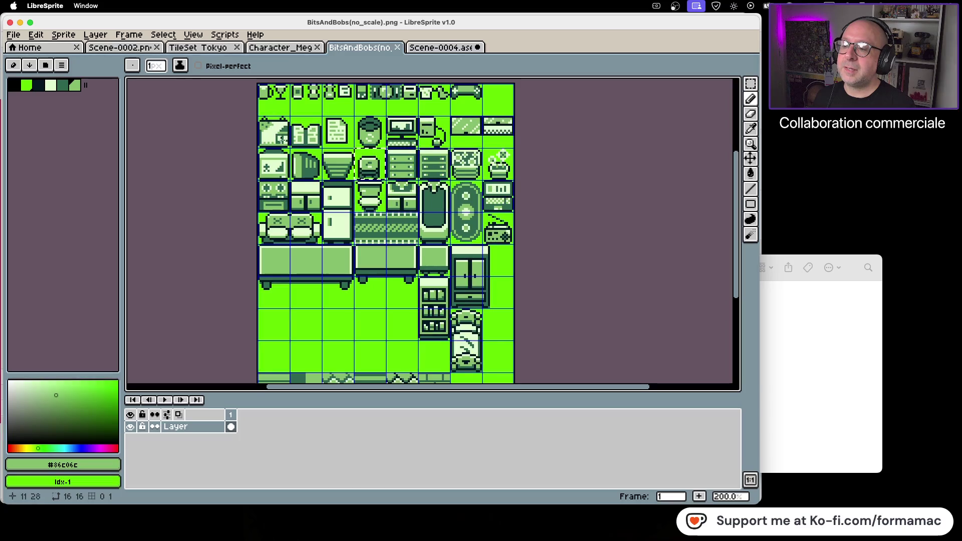
pyautogui.click(816, 324)
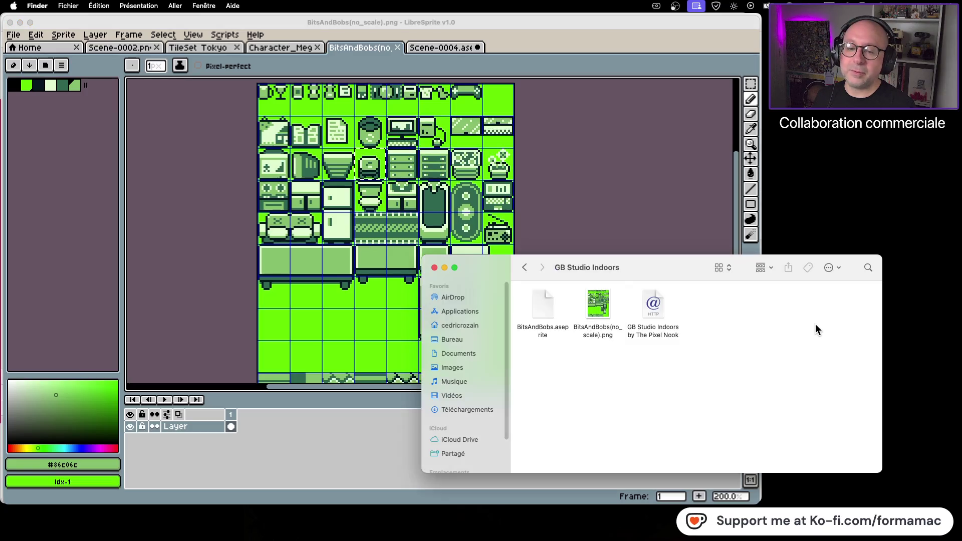
# Step: Open the Overworld_Final folder and preview the Overworld_Final.png tileset
pyautogui.click(526, 268)
pyautogui.doubleClick(714, 308)
pyautogui.click(606, 306)
pyautogui.press('space')
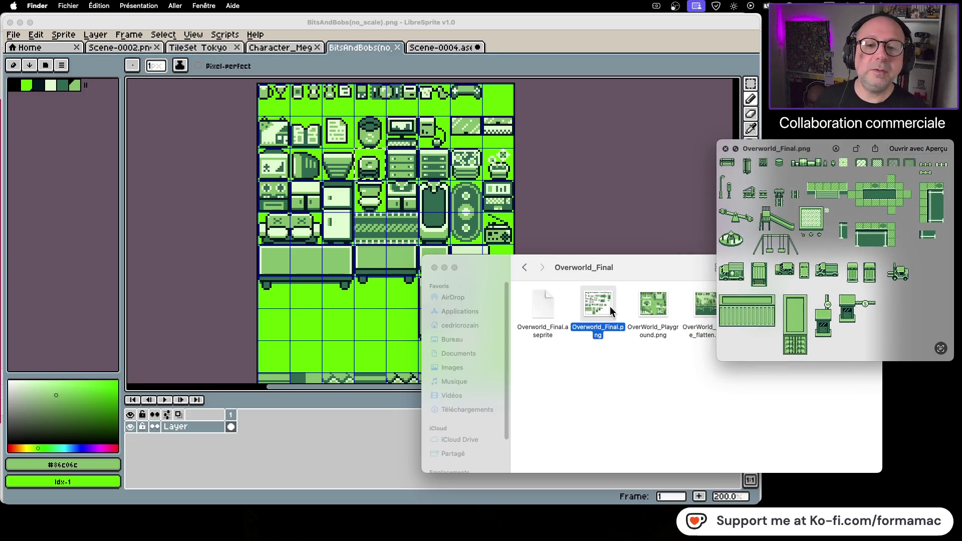
pyautogui.press('space')
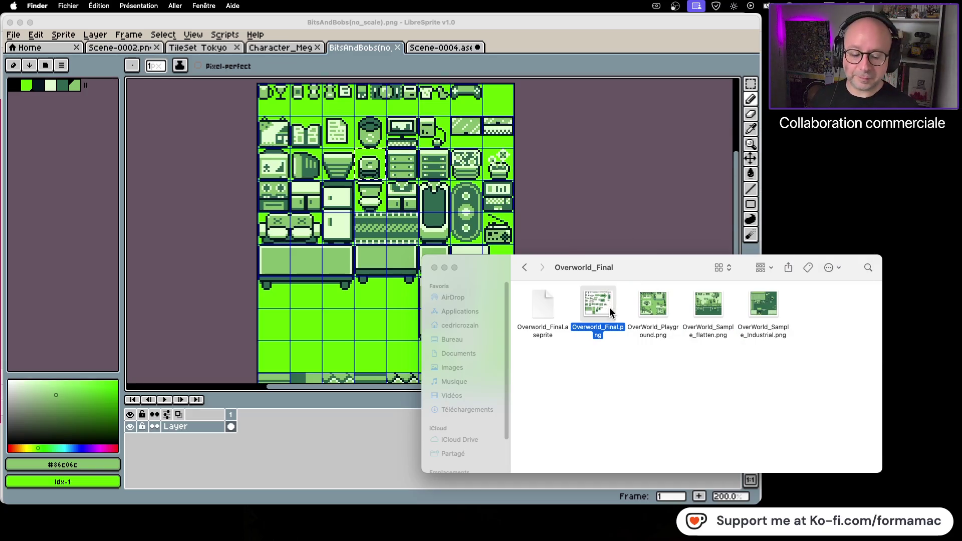
# Step: Compare the OverWorld_Sample_Industrial.png and OverWorld_Sample_flatten.png previews
pyautogui.click(768, 308)
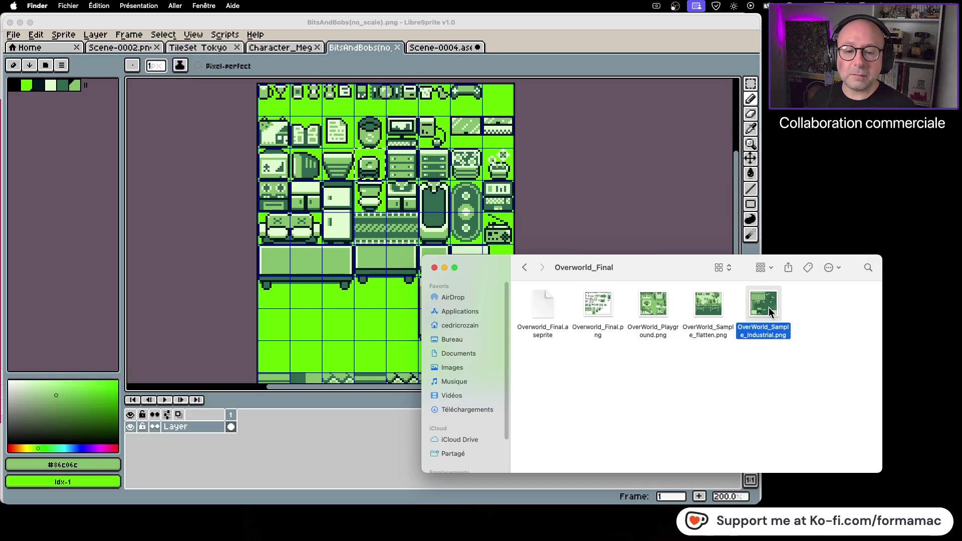
pyautogui.press('space')
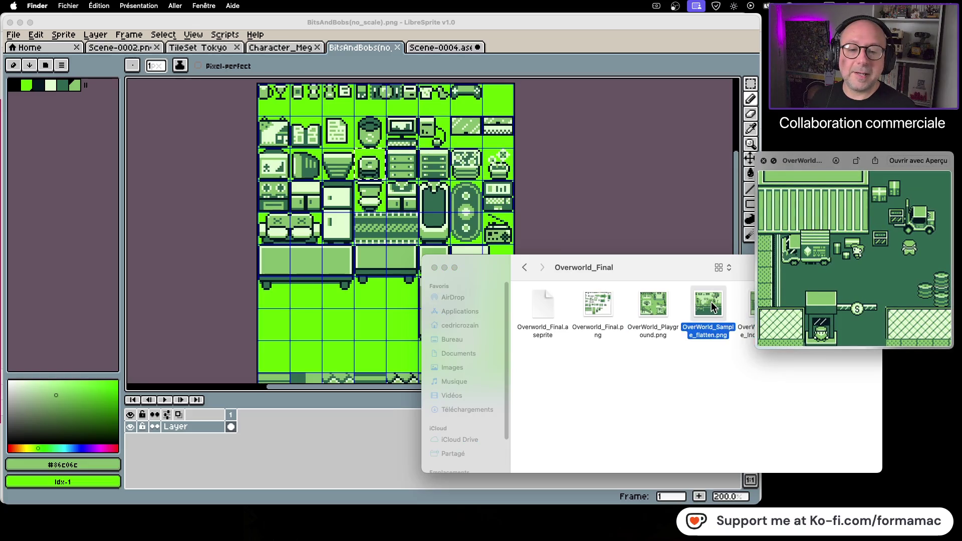
pyautogui.click(712, 302)
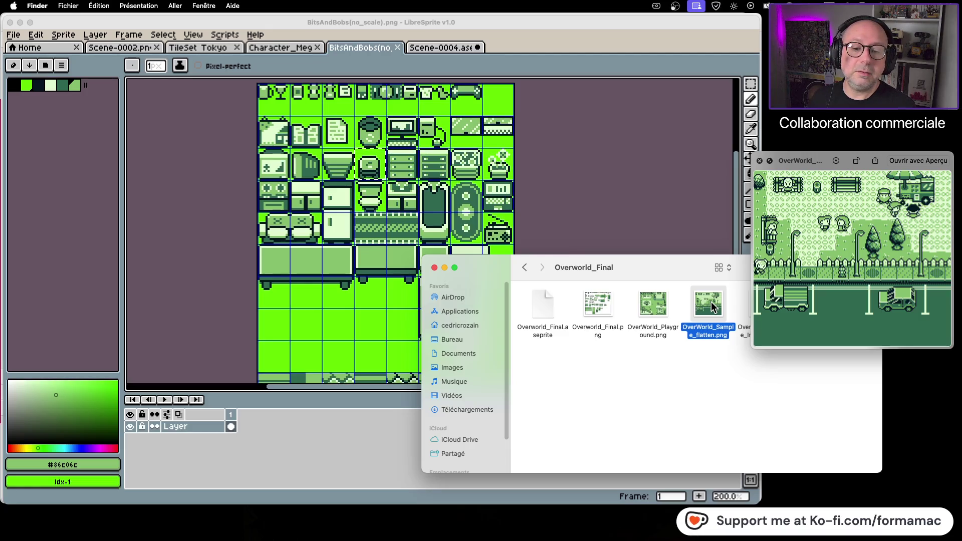
pyautogui.press('space')
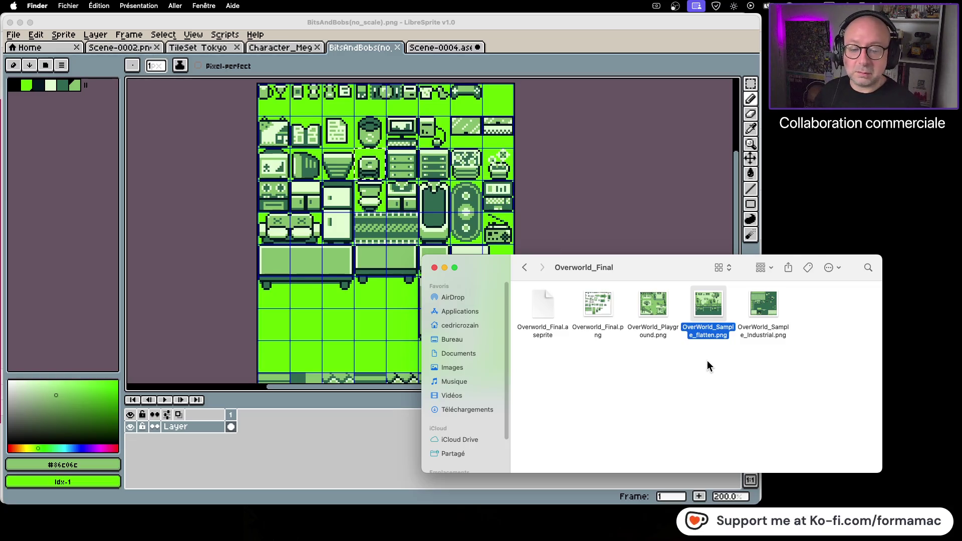
pyautogui.click(757, 302)
pyautogui.press('space')
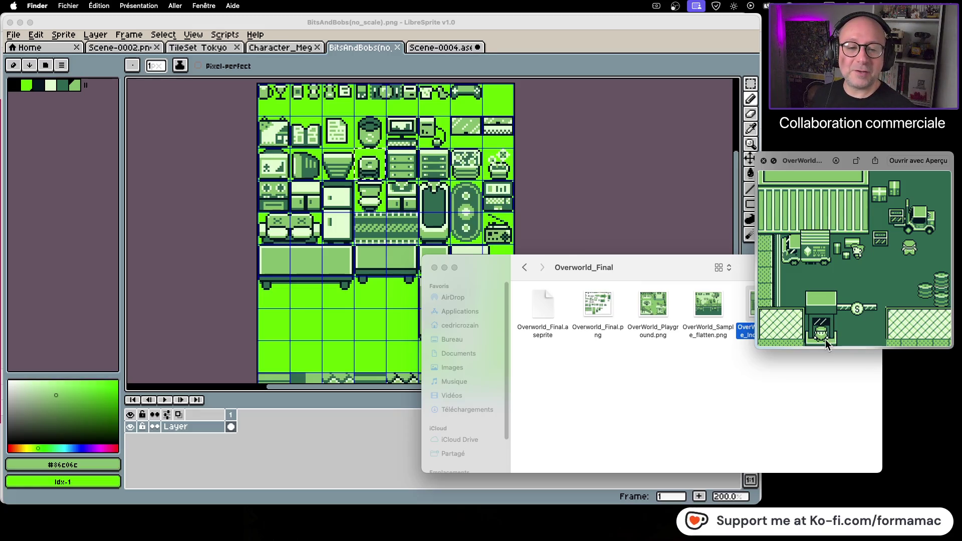
pyautogui.click(756, 415)
pyautogui.press('space')
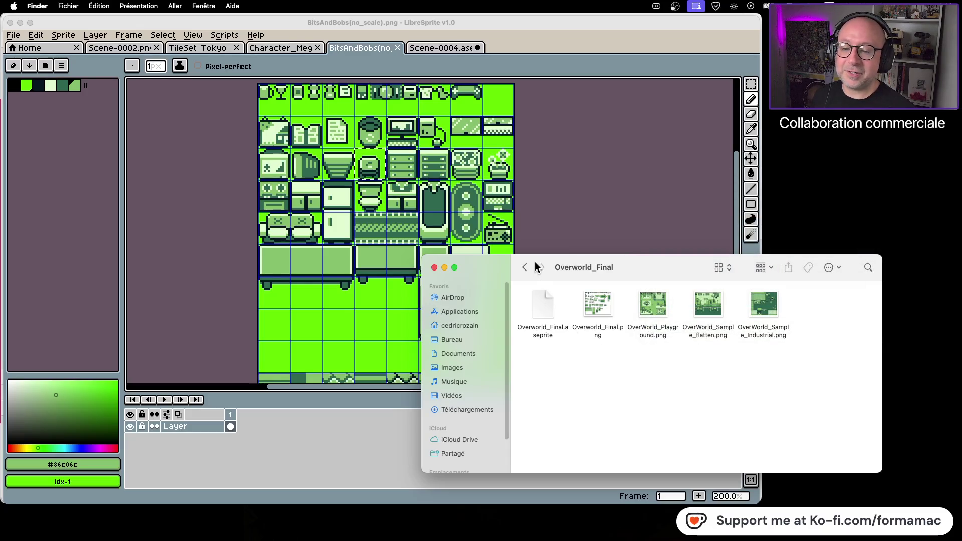
pyautogui.click(542, 303)
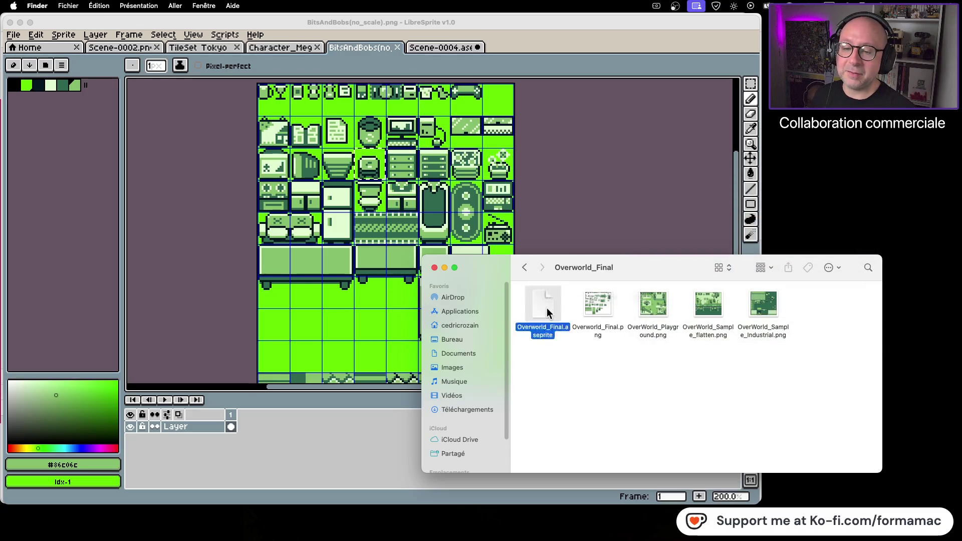
# Step: Open Overworld_Final.aseprite with LibreSprite and dismiss the errors console
pyautogui.rightClick(546, 302)
pyautogui.moveTo(595, 321)
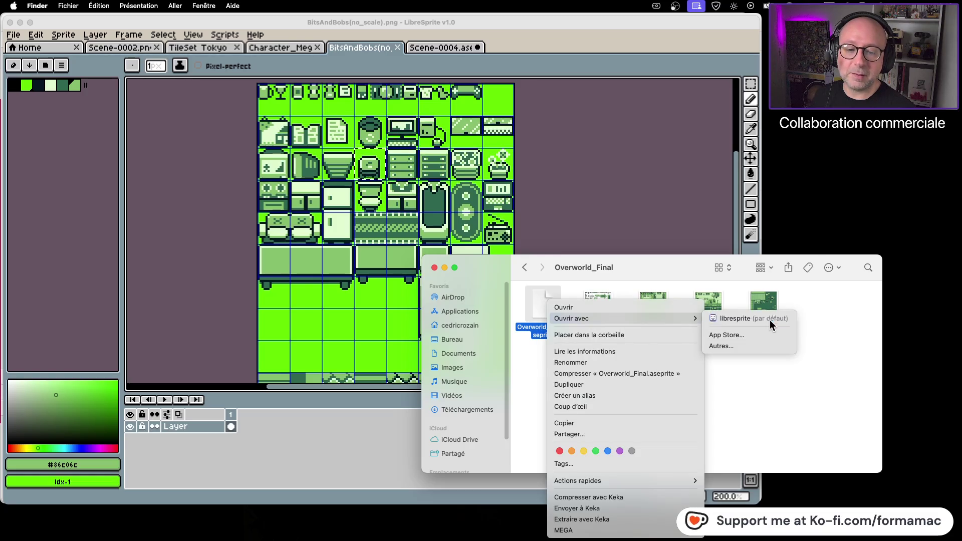
pyautogui.click(767, 318)
pyautogui.click(379, 393)
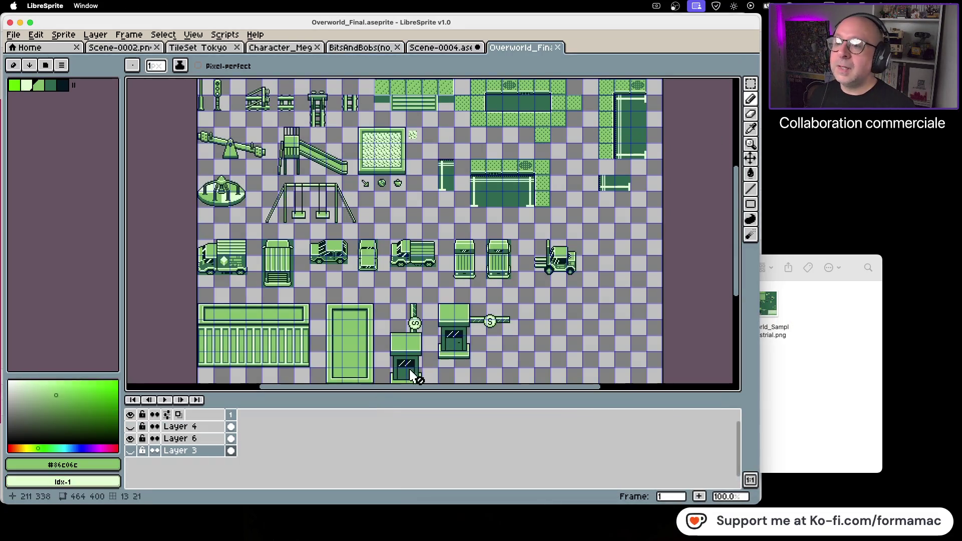
# Step: Look over the overworld grass and fence tiles, then close the Overworld_Final document
pyautogui.moveTo(429, 279); pyautogui.dragTo(446, 333)
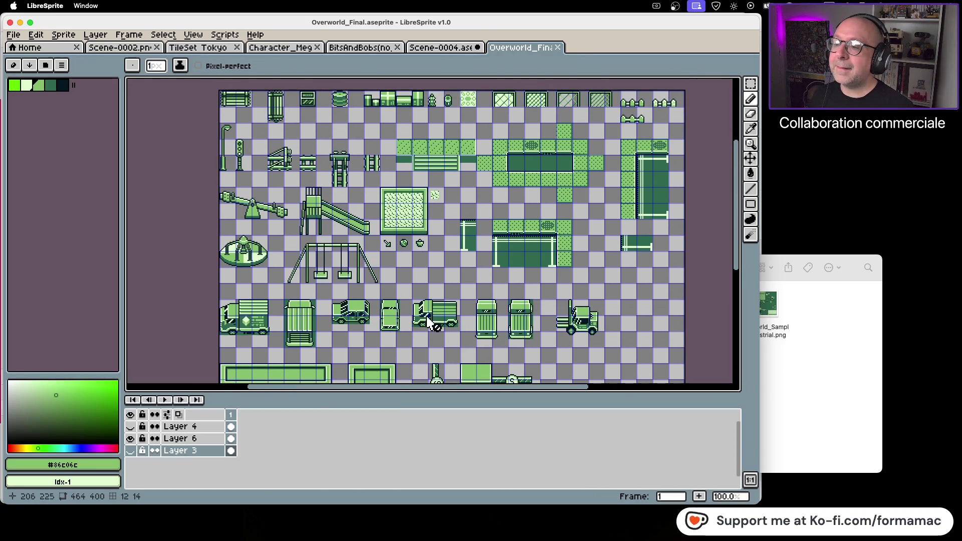
pyautogui.scroll(2, 238, 149)
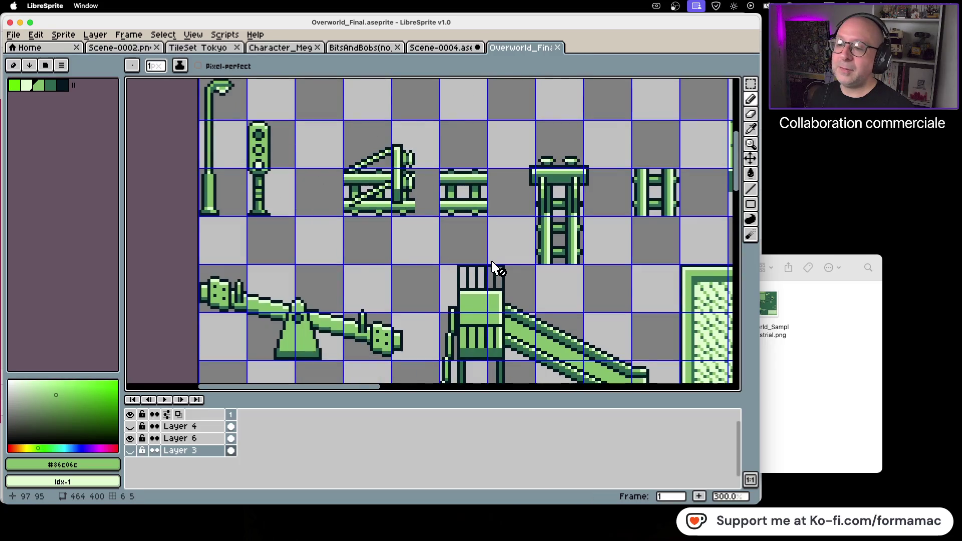
pyautogui.scroll(-2, 490, 271)
pyautogui.scroll(3, 566, 278)
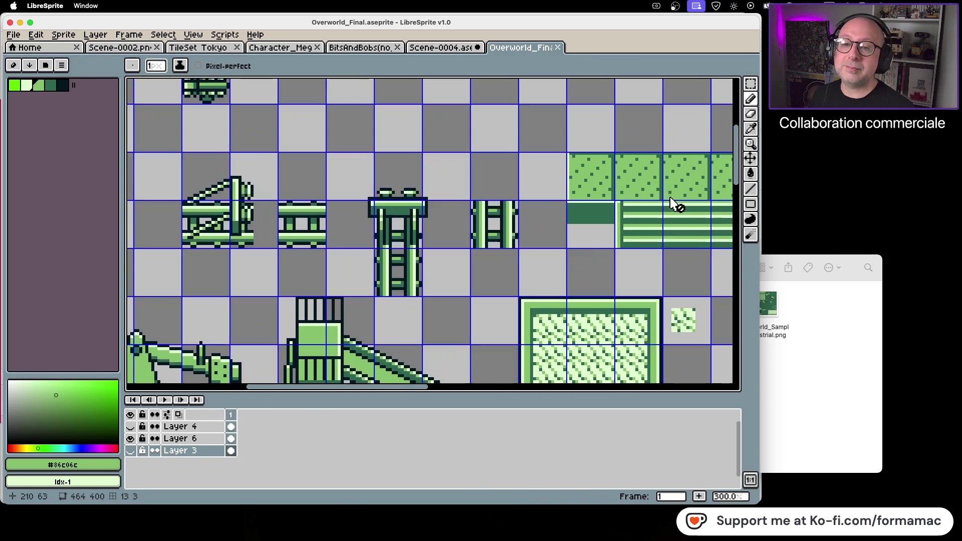
pyautogui.scroll(-1, 498, 333)
pyautogui.moveTo(587, 299)
pyautogui.mouseDown()
pyautogui.moveTo(393, 279)
pyautogui.moveTo(478, 192)
pyautogui.mouseUp()
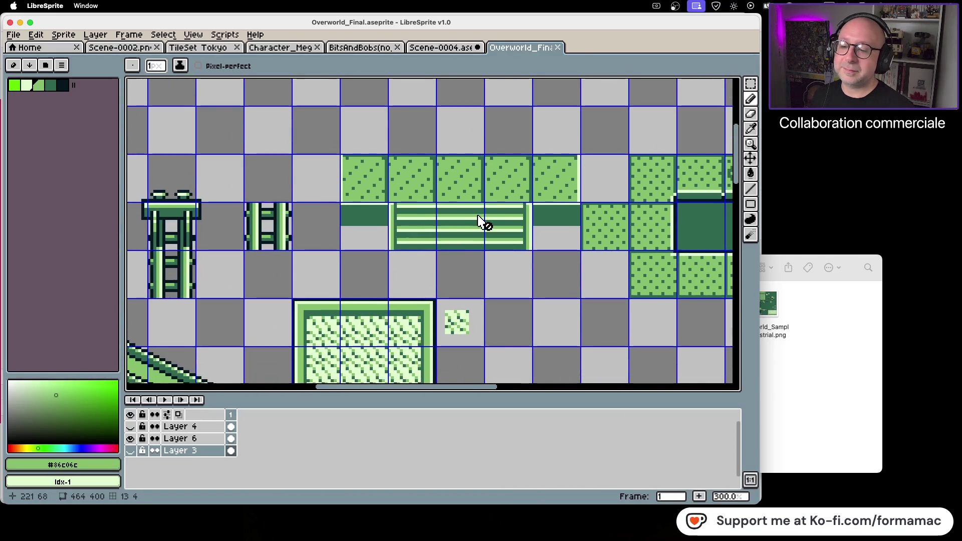
pyautogui.scroll(-2, 481, 222)
pyautogui.scroll(-2, 532, 301)
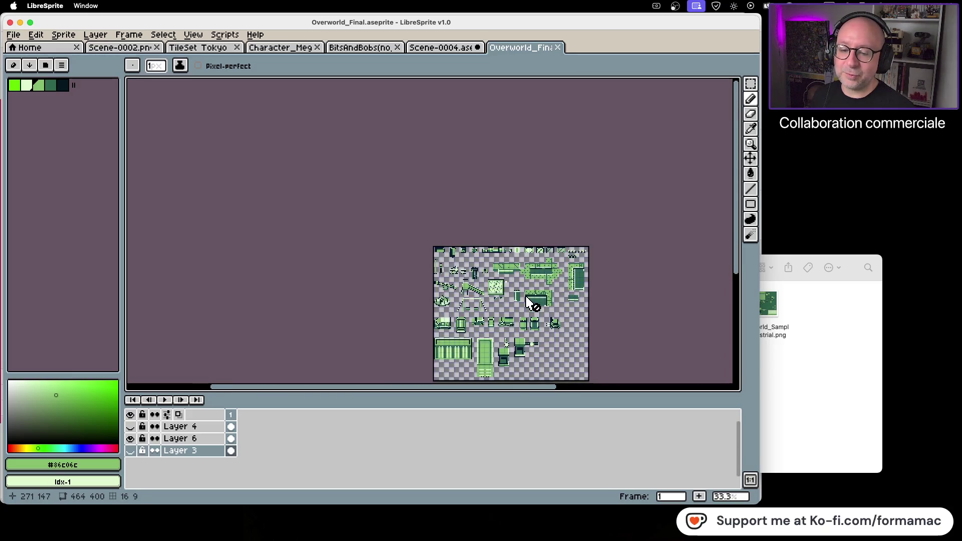
pyautogui.scroll(1, 533, 300)
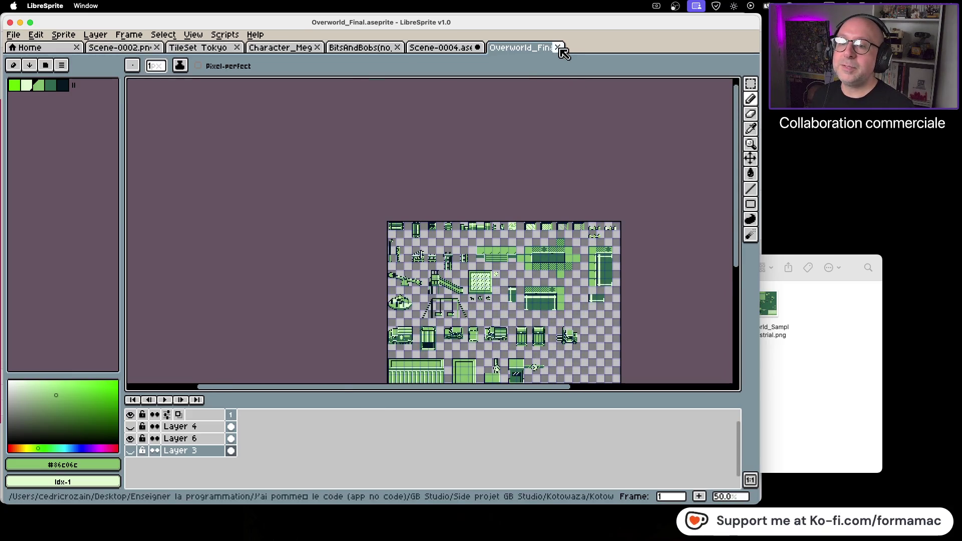
pyautogui.click(554, 48)
pyautogui.scroll(-2, 456, 144)
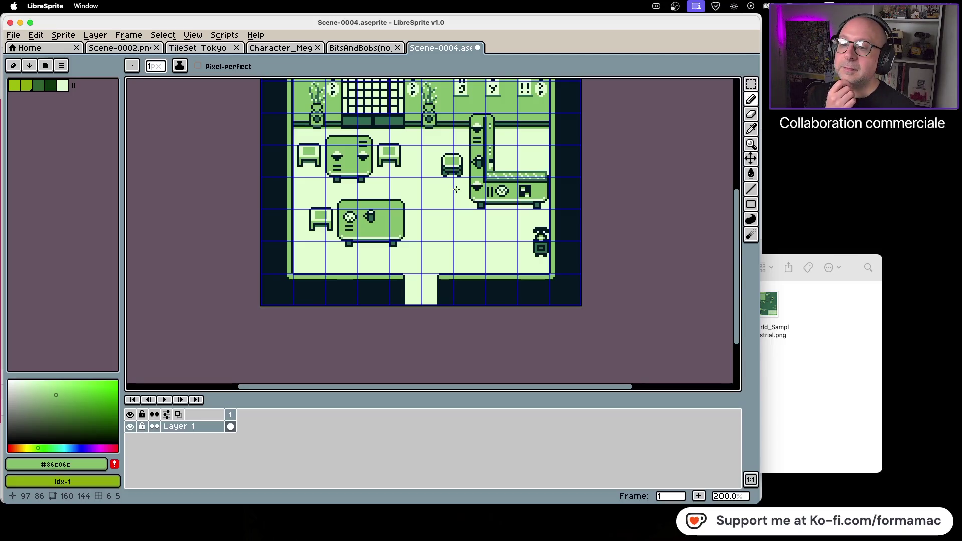
pyautogui.scroll(1, 448, 160)
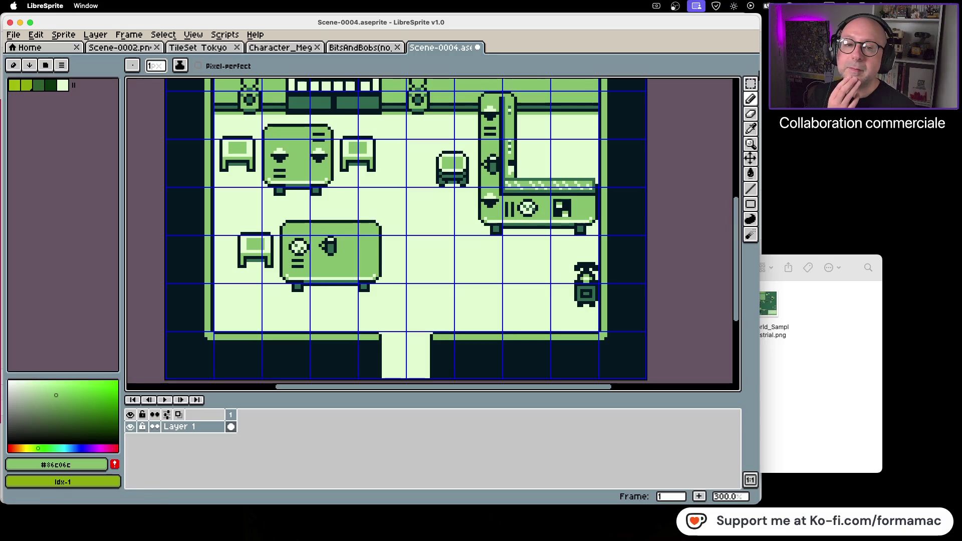
pyautogui.click(750, 84)
# Step: Move the chair's top-left, top-right and lower-left blocks down onto the floor
pyautogui.scroll(3, 460, 177)
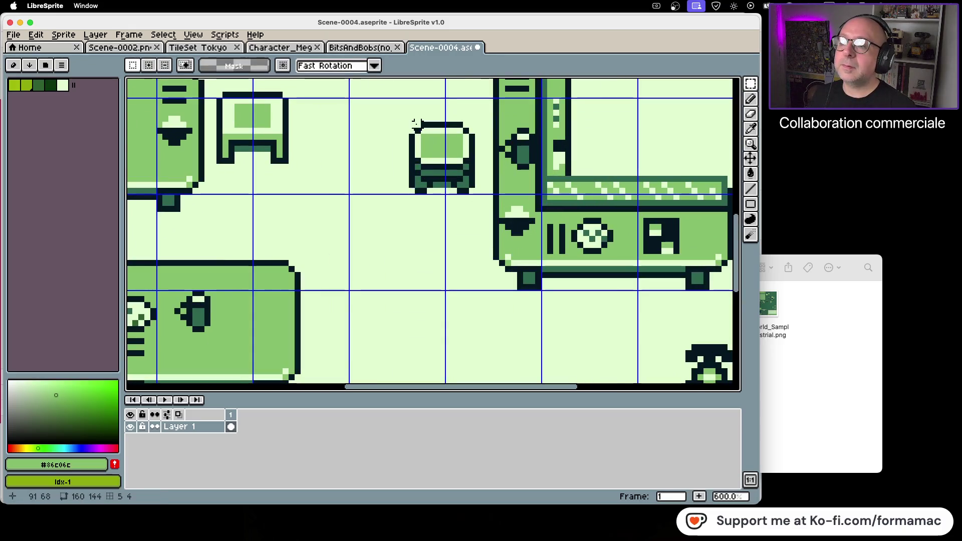
pyautogui.moveTo(410, 124)
pyautogui.mouseDown()
pyautogui.moveTo(436, 148)
pyautogui.moveTo(406, 206)
pyautogui.moveTo(408, 237)
pyautogui.mouseUp()
pyautogui.press('Return')
pyautogui.moveTo(450, 122)
pyautogui.mouseDown()
pyautogui.moveTo(478, 149)
pyautogui.moveTo(428, 230)
pyautogui.moveTo(434, 235)
pyautogui.mouseUp()
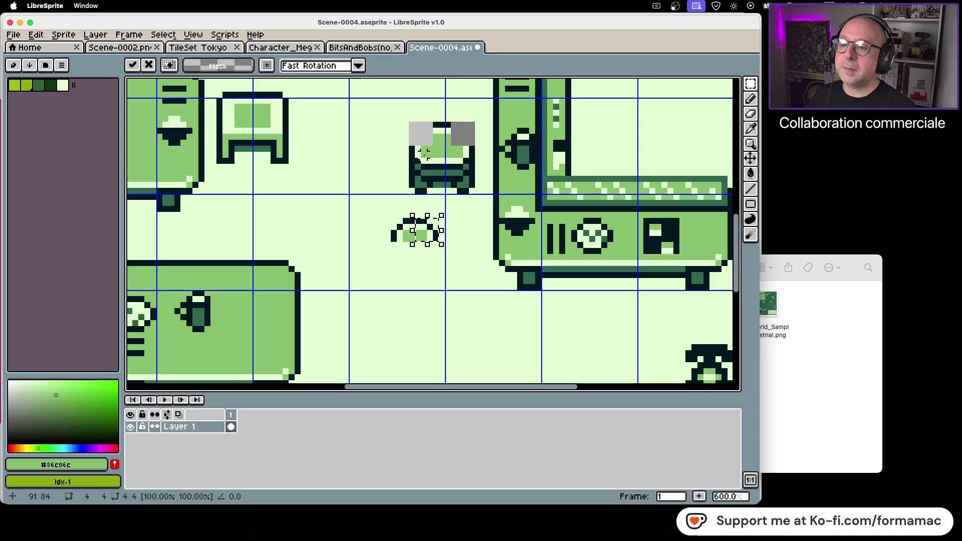
pyautogui.press('Return')
pyautogui.moveTo(409, 146)
pyautogui.mouseDown()
pyautogui.moveTo(433, 170)
pyautogui.moveTo(419, 157)
pyautogui.moveTo(411, 261)
pyautogui.moveTo(407, 247)
pyautogui.mouseUp()
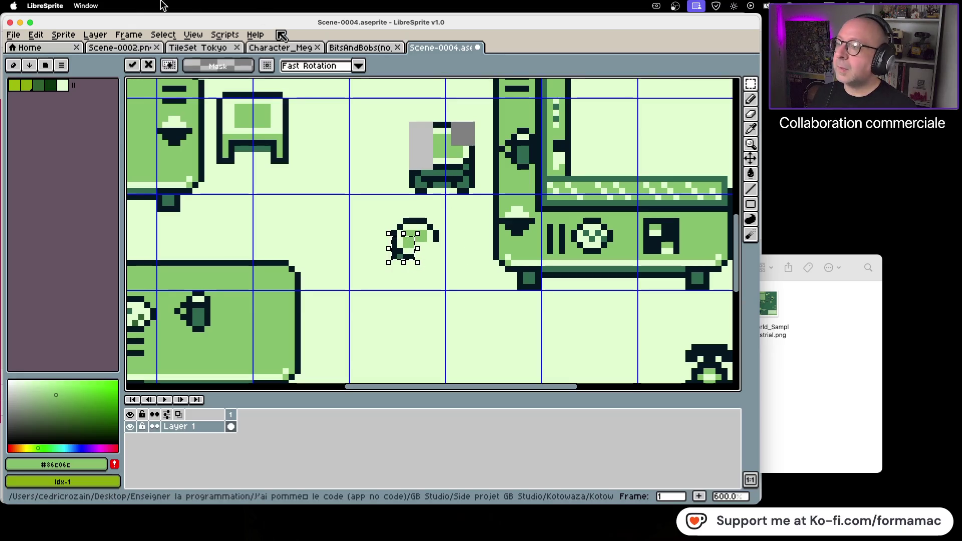
# Step: Flip the selected piece horizontally, shift it right and drop it in place
pyautogui.click(63, 35)
pyautogui.moveTo(97, 112)
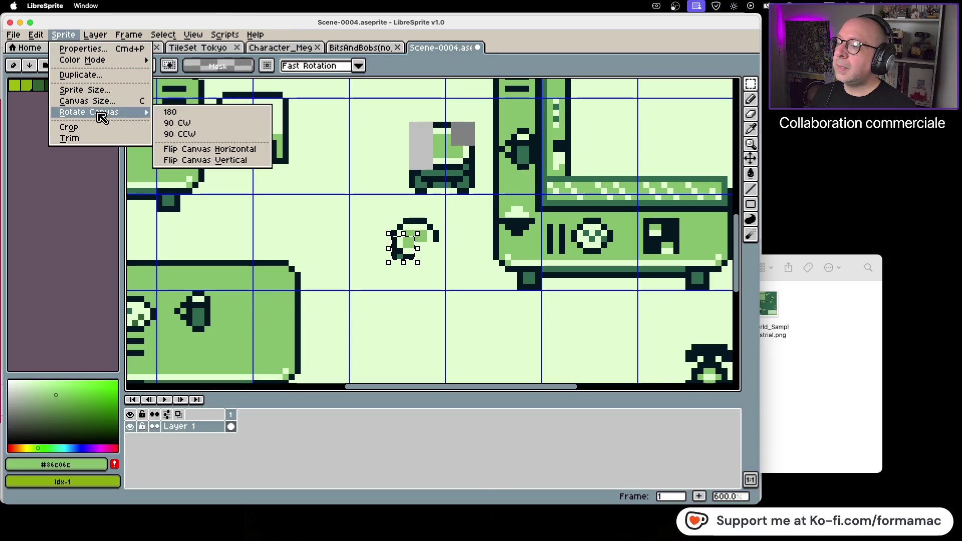
pyautogui.click(240, 149)
pyautogui.moveTo(410, 257)
pyautogui.mouseDown()
pyautogui.moveTo(450, 248)
pyautogui.moveTo(432, 254)
pyautogui.mouseUp()
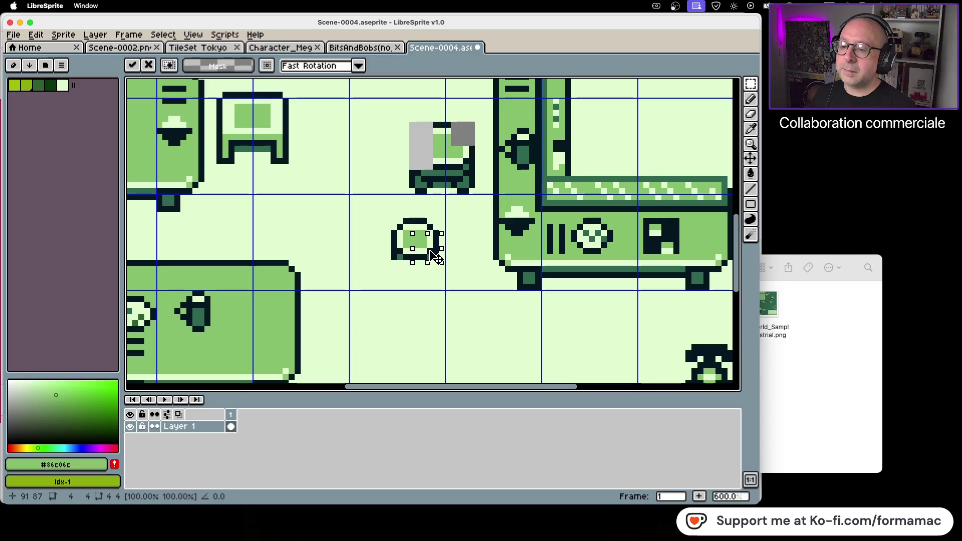
pyautogui.click(451, 279)
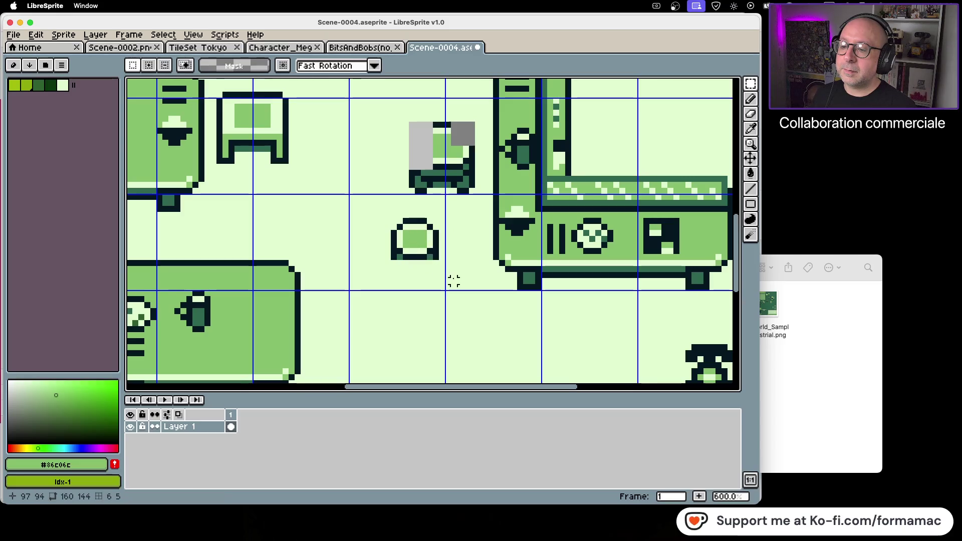
# Step: Paint the round object's corner pixel with the light background colour
pyautogui.click(753, 129)
pyautogui.click(692, 125)
pyautogui.click(751, 99)
pyautogui.click(435, 257)
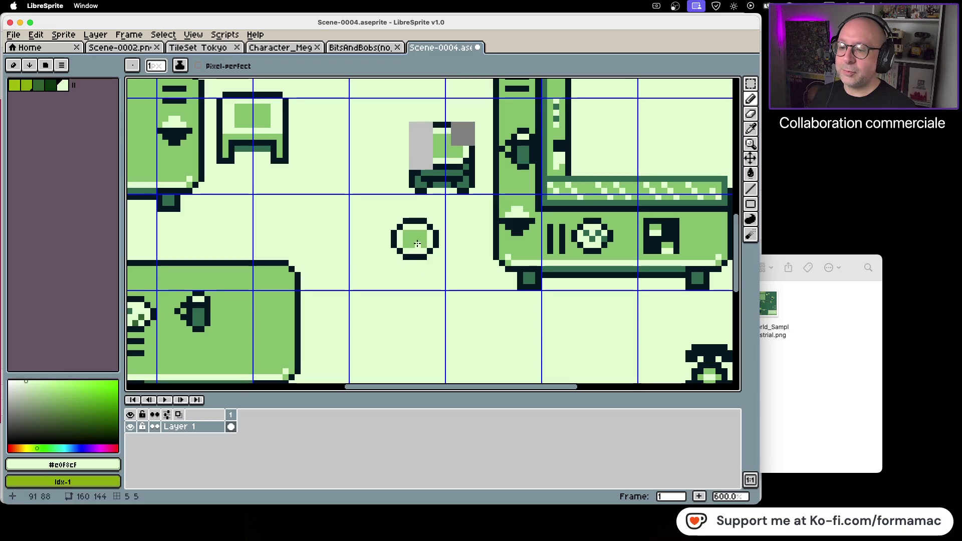
# Step: Sample the darkest outline colour and pencil a dark stem beneath the round object
pyautogui.click(753, 102)
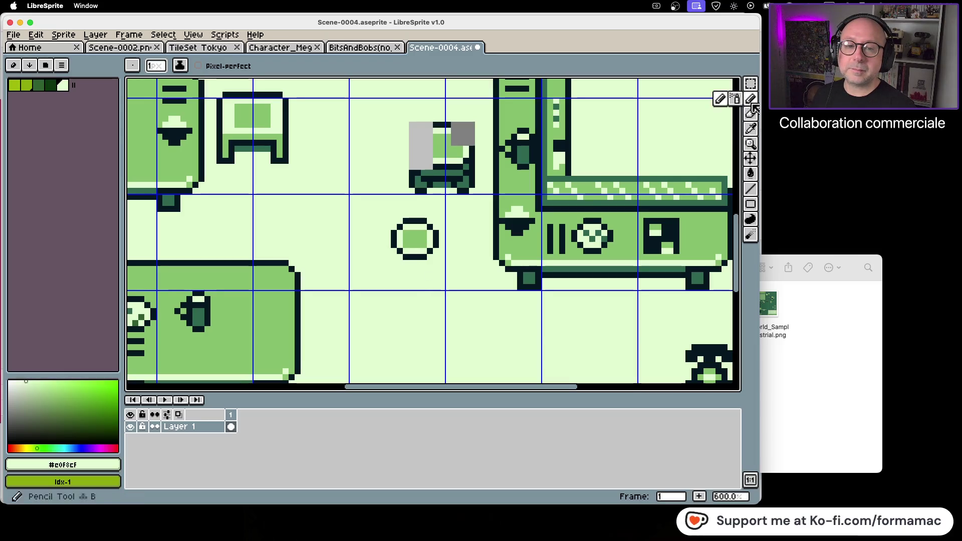
pyautogui.click(751, 129)
pyautogui.click(693, 182)
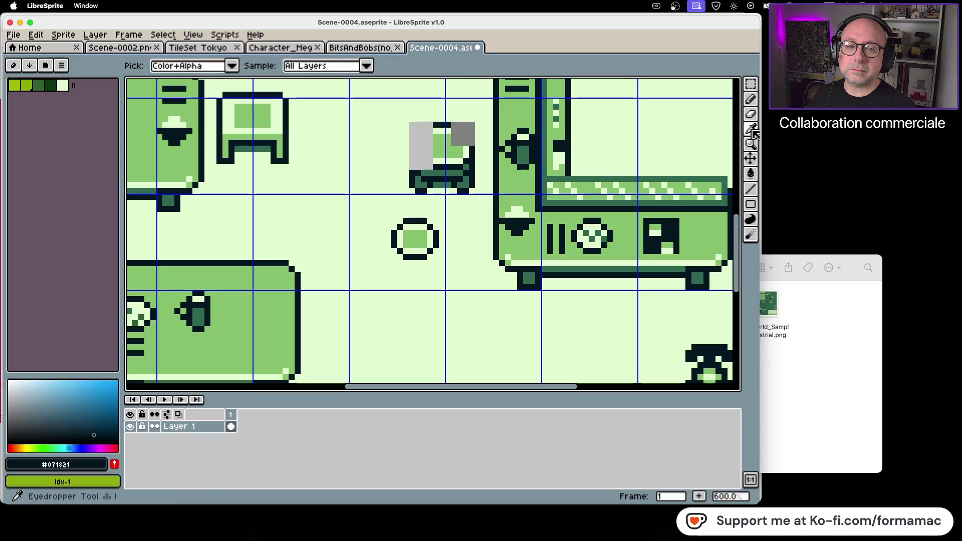
pyautogui.click(750, 99)
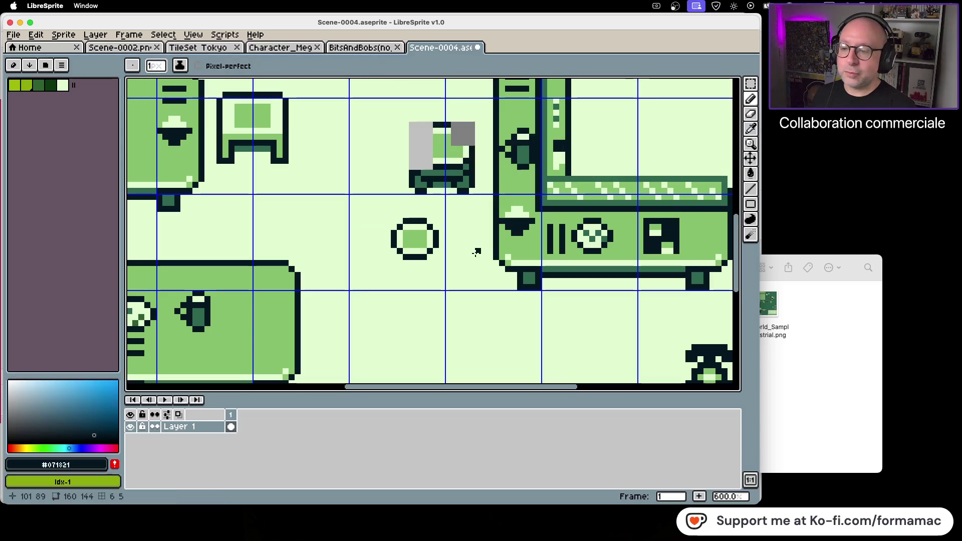
pyautogui.moveTo(412, 262)
pyautogui.mouseDown()
pyautogui.moveTo(412, 289)
pyautogui.moveTo(418, 277)
pyautogui.moveTo(424, 288)
pyautogui.mouseUp()
pyautogui.hotkey('ctrl', 'z')
pyautogui.scroll(-1, 471, 246)
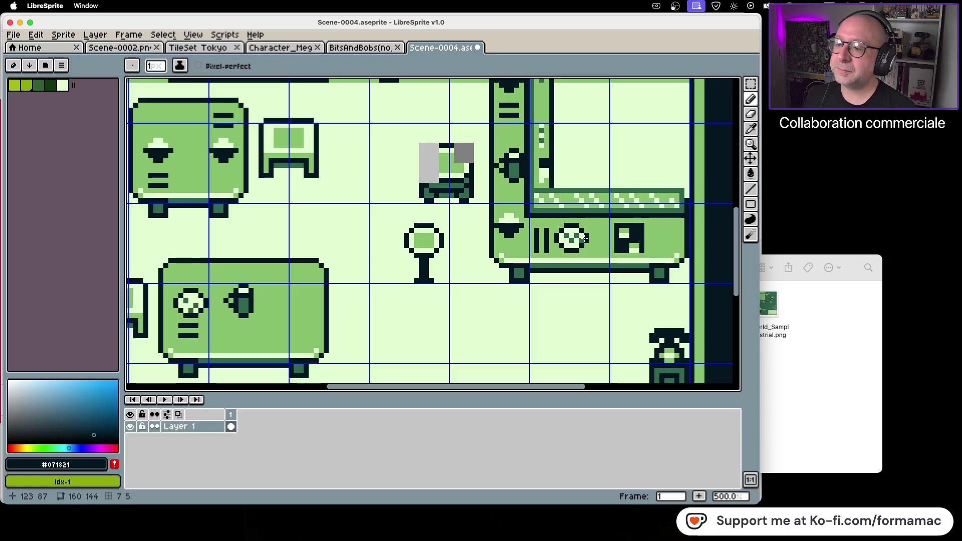
pyautogui.press('super+z')
pyautogui.press('super+z')
pyautogui.press('super+z')
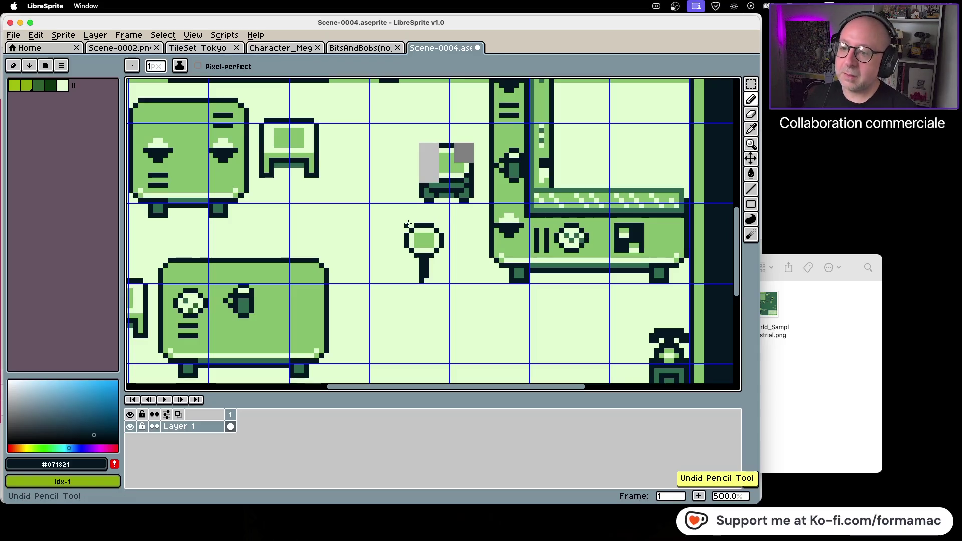
# Step: Undo back past the round object and delete the small item above it
pyautogui.press('super+z')
pyautogui.press('super+z')
pyautogui.press('super+z')
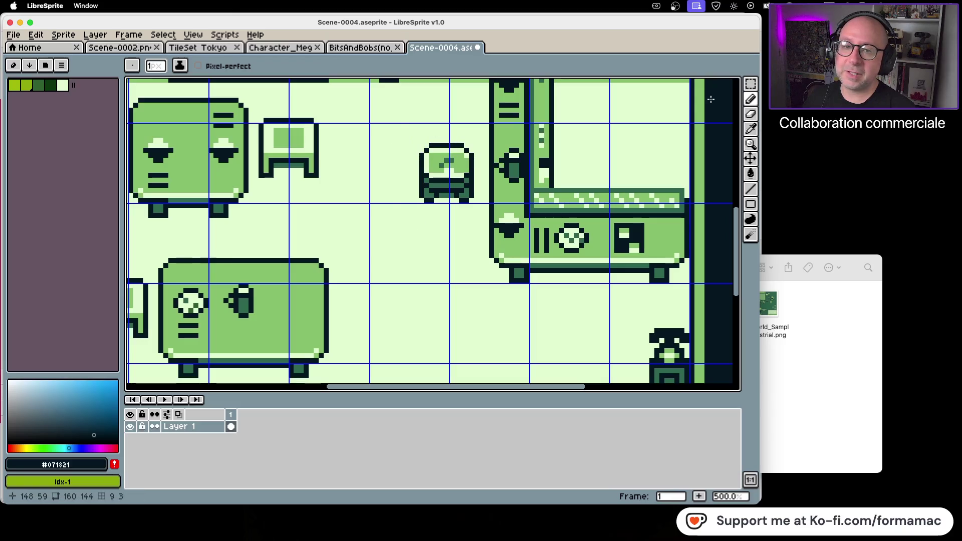
pyautogui.click(751, 84)
pyautogui.moveTo(404, 129); pyautogui.dragTo(483, 216)
pyautogui.press('Delete')
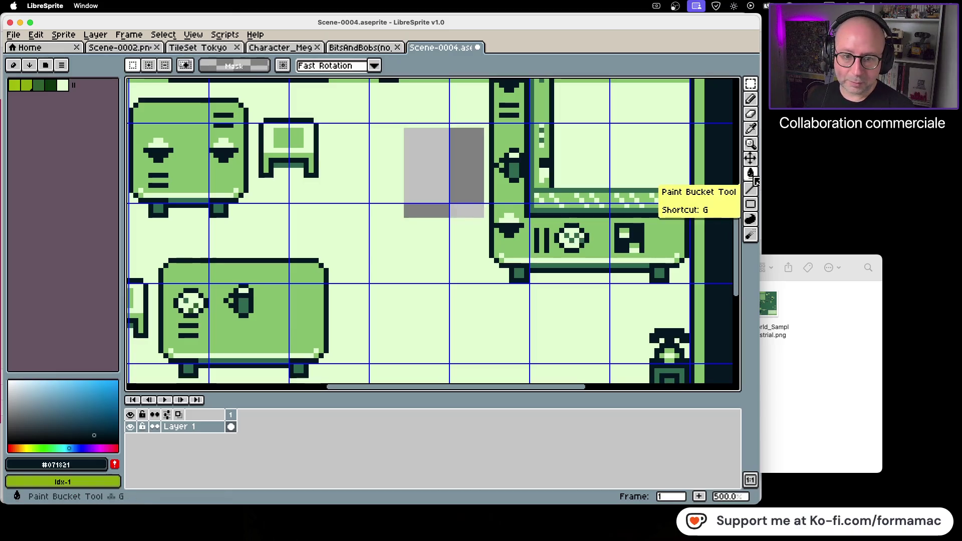
# Step: Fill the cleared area with the pale floor colour sampled from the canvas
pyautogui.click(751, 174)
pyautogui.click(750, 129)
pyautogui.click(665, 157)
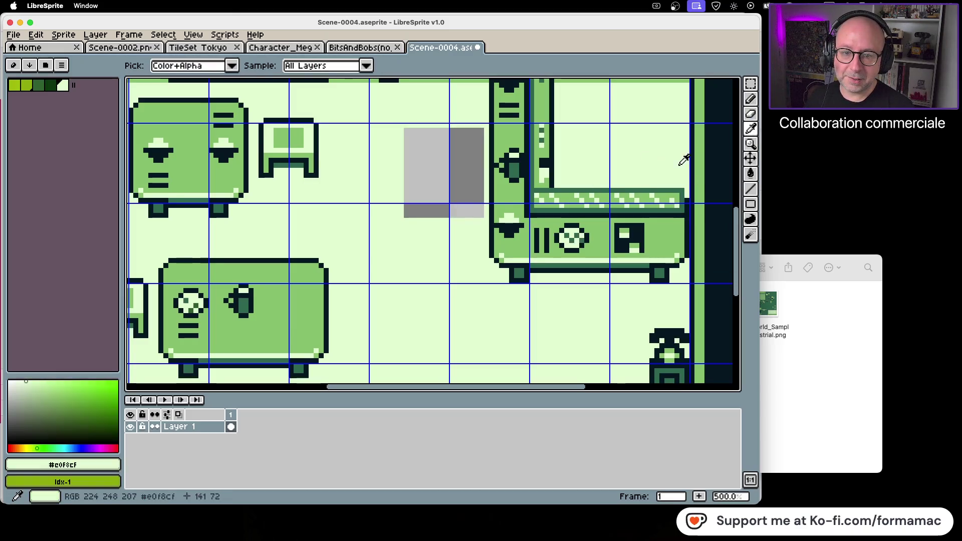
pyautogui.press('g')
pyautogui.click(408, 172)
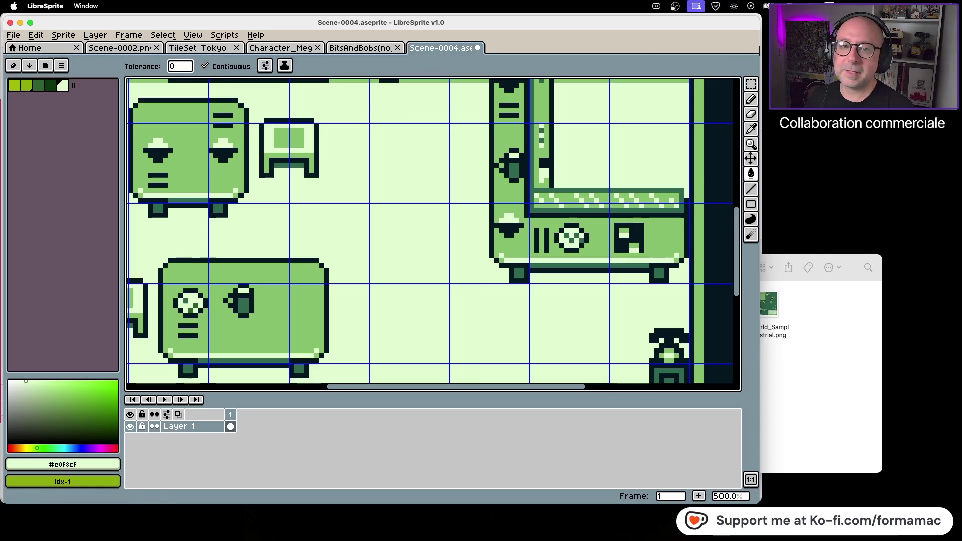
# Step: Duplicate the small chair onto the empty floor to its right
pyautogui.press('m')
pyautogui.moveTo(259, 119)
pyautogui.mouseDown()
pyautogui.moveTo(267, 143)
pyautogui.moveTo(316, 175)
pyautogui.mouseUp()
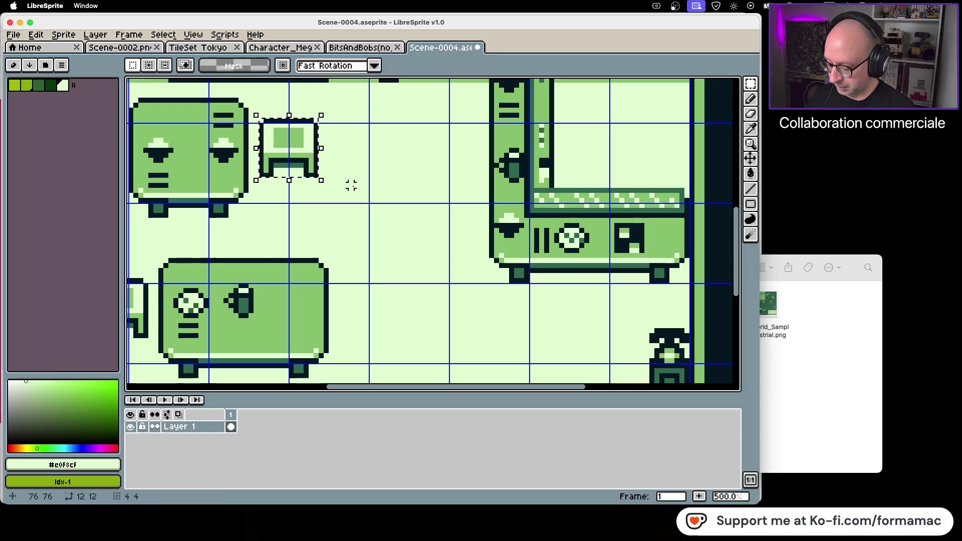
pyautogui.moveTo(292, 145); pyautogui.dragTo(399, 191)
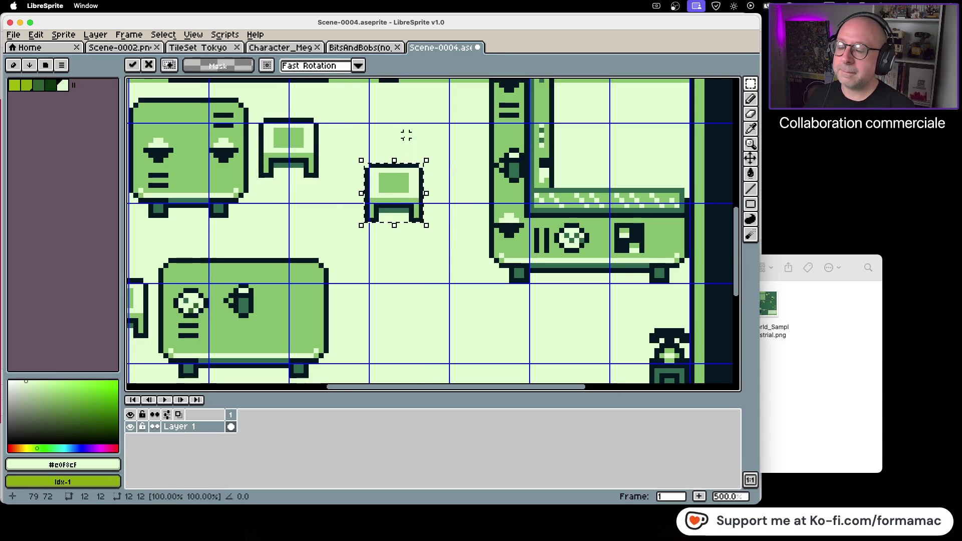
pyautogui.click(407, 132)
# Step: Narrow the copied chair by shifting its left strip inward
pyautogui.moveTo(361, 160)
pyautogui.mouseDown()
pyautogui.moveTo(380, 224)
pyautogui.moveTo(387, 213)
pyautogui.mouseUp()
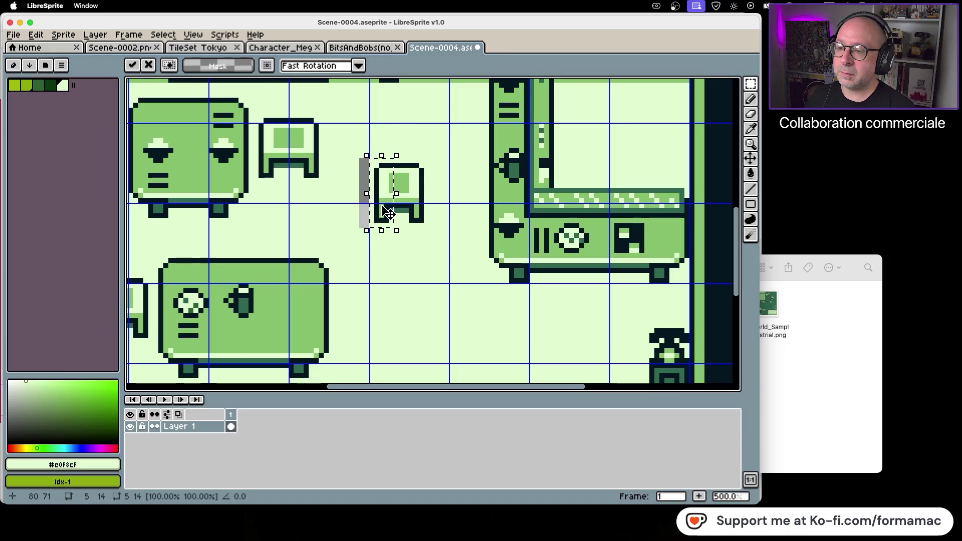
pyautogui.moveTo(403, 158)
pyautogui.mouseDown()
pyautogui.moveTo(434, 228)
pyautogui.moveTo(426, 215)
pyautogui.moveTo(406, 213)
pyautogui.mouseUp()
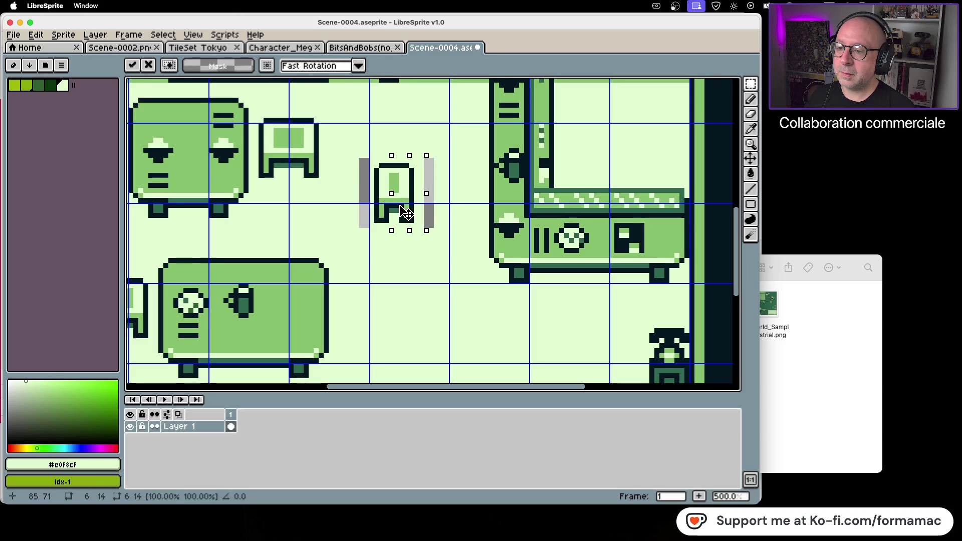
pyautogui.click(451, 219)
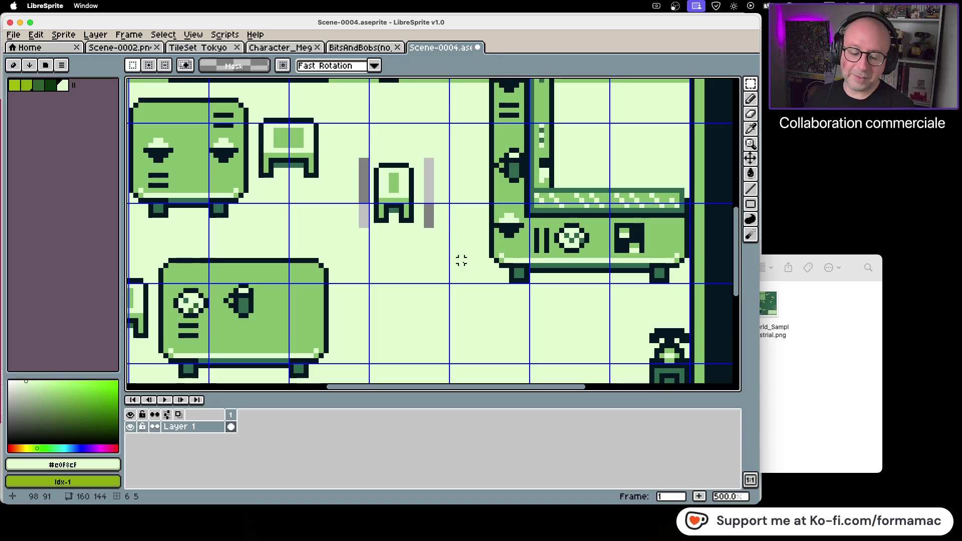
# Step: Fill both grey gaps beside the narrow chair with floor colour, then move it up-right
pyautogui.click(750, 173)
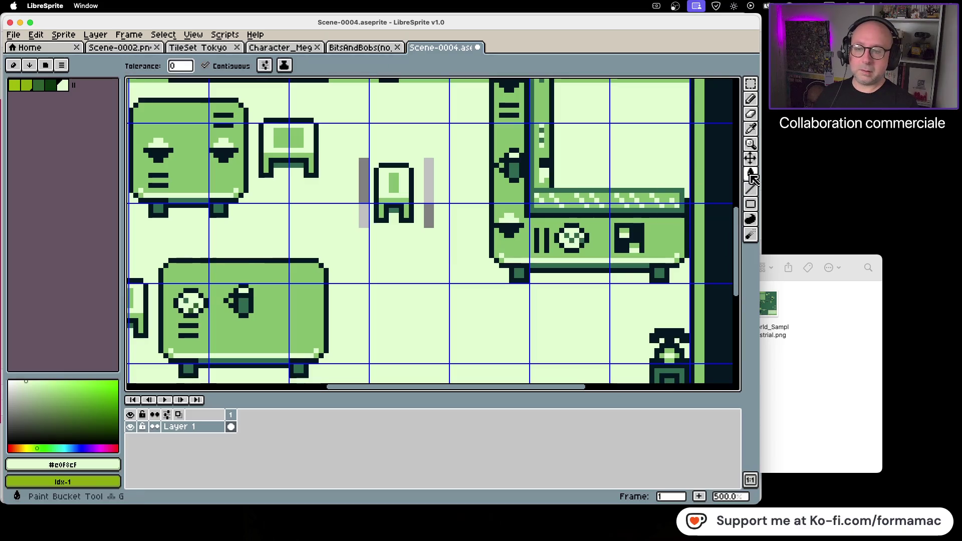
pyautogui.click(432, 207)
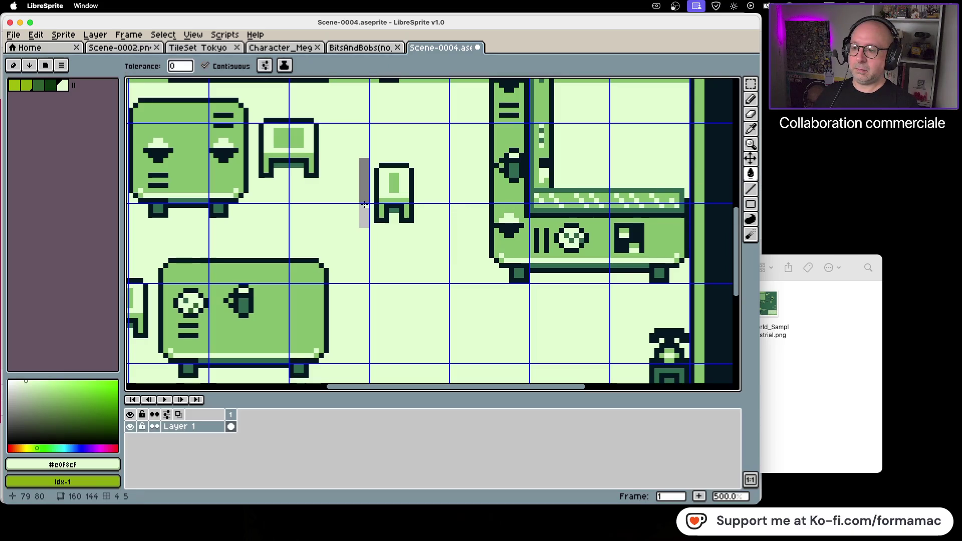
pyautogui.click(364, 206)
pyautogui.click(750, 84)
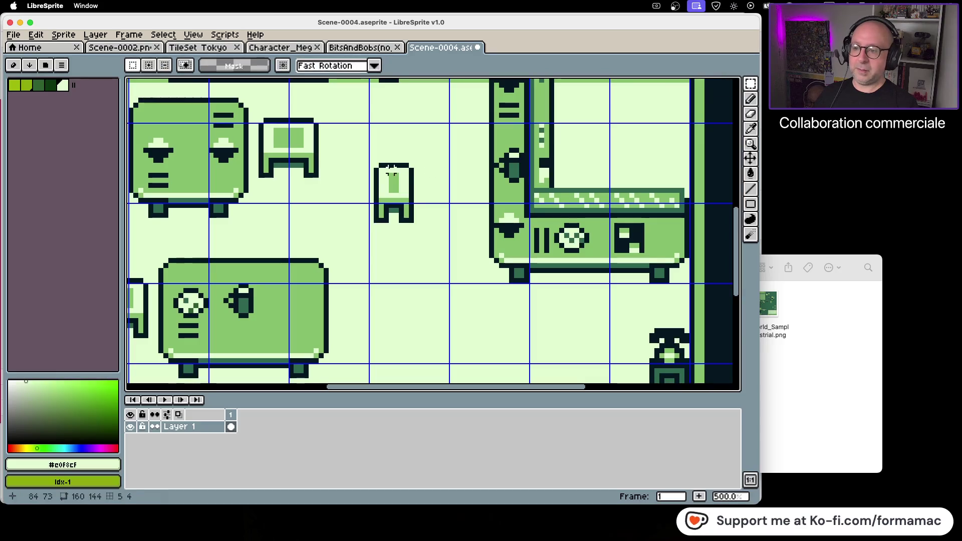
pyautogui.moveTo(373, 163)
pyautogui.mouseDown()
pyautogui.moveTo(415, 224)
pyautogui.moveTo(347, 151)
pyautogui.moveTo(304, 157)
pyautogui.moveTo(483, 164)
pyautogui.moveTo(463, 176)
pyautogui.mouseUp()
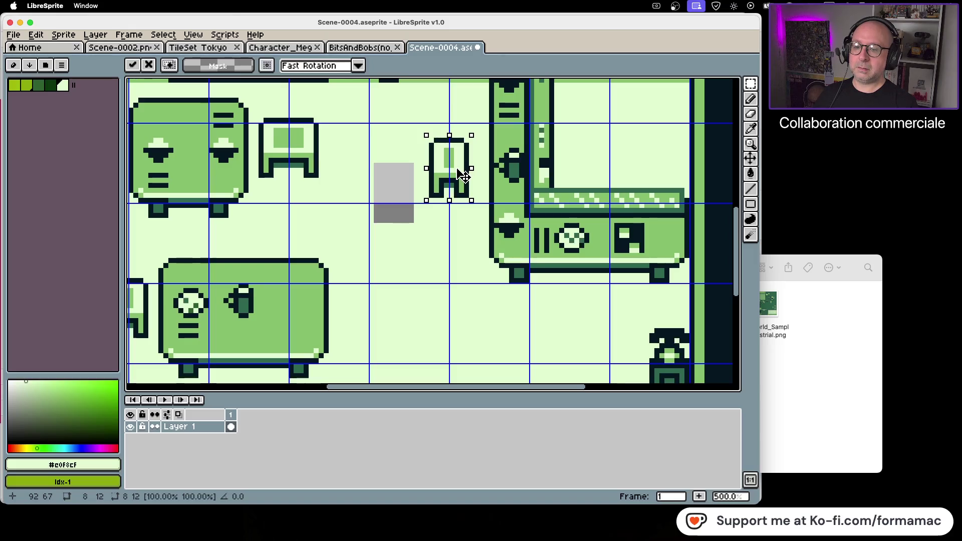
# Step: Drop the narrow chair beside the counter at 300% zoom and floor-fill the hole it left
pyautogui.scroll(-2, 460, 275)
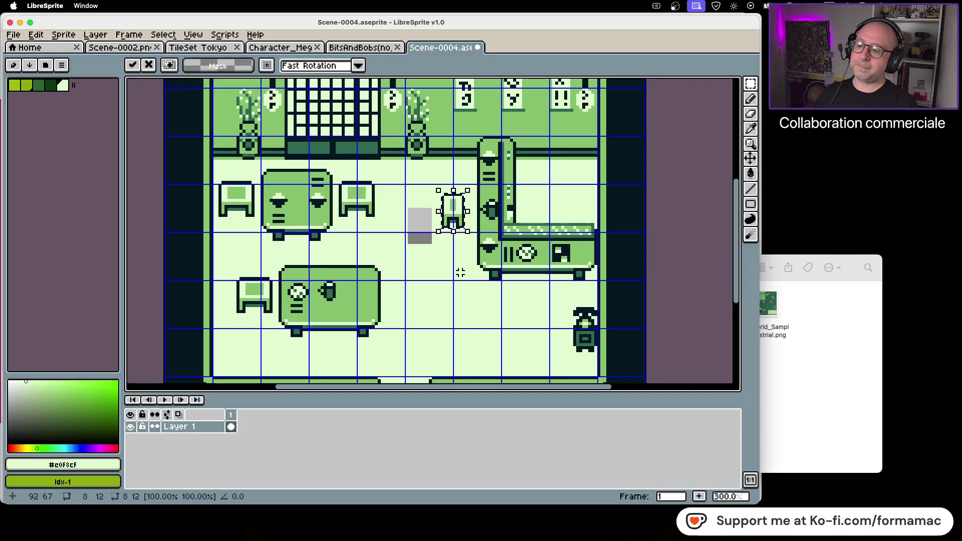
pyautogui.click(464, 270)
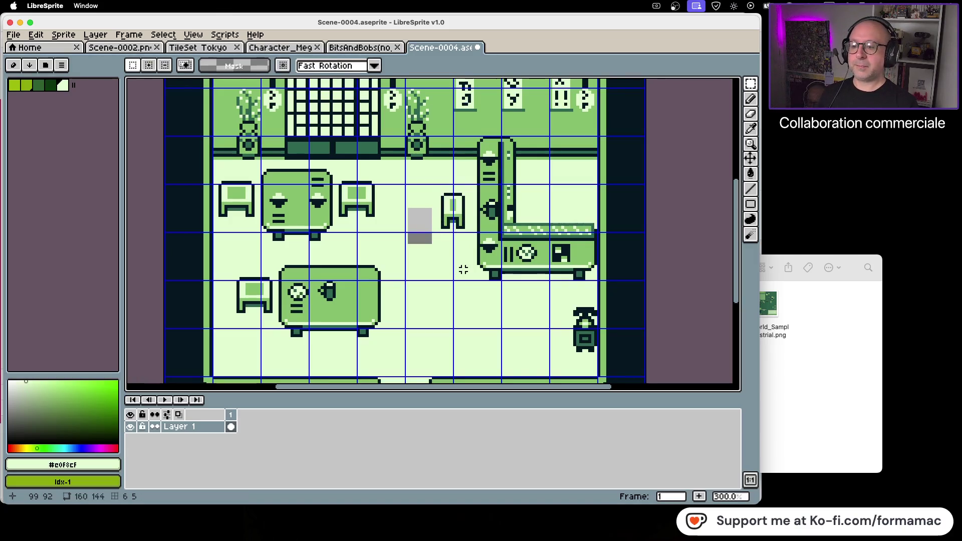
pyautogui.click(750, 174)
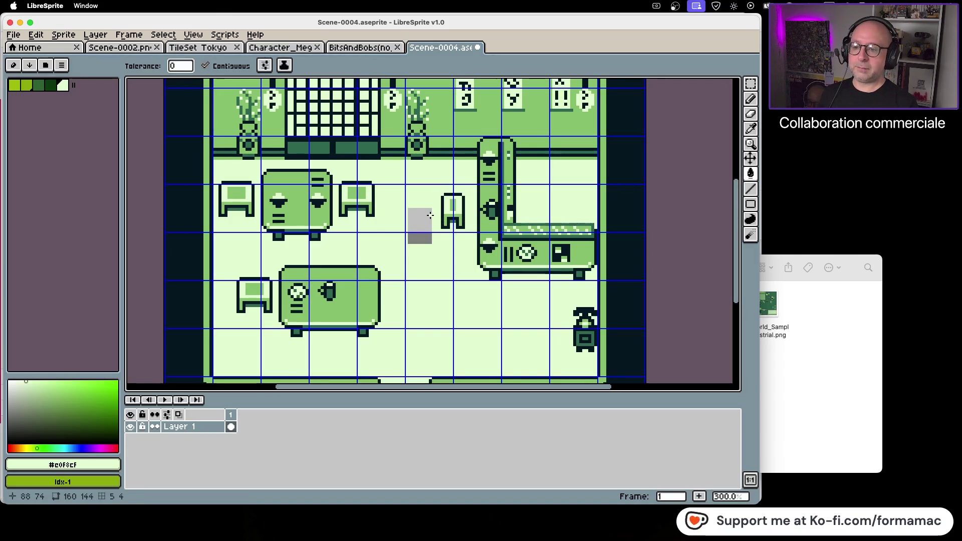
pyautogui.click(430, 217)
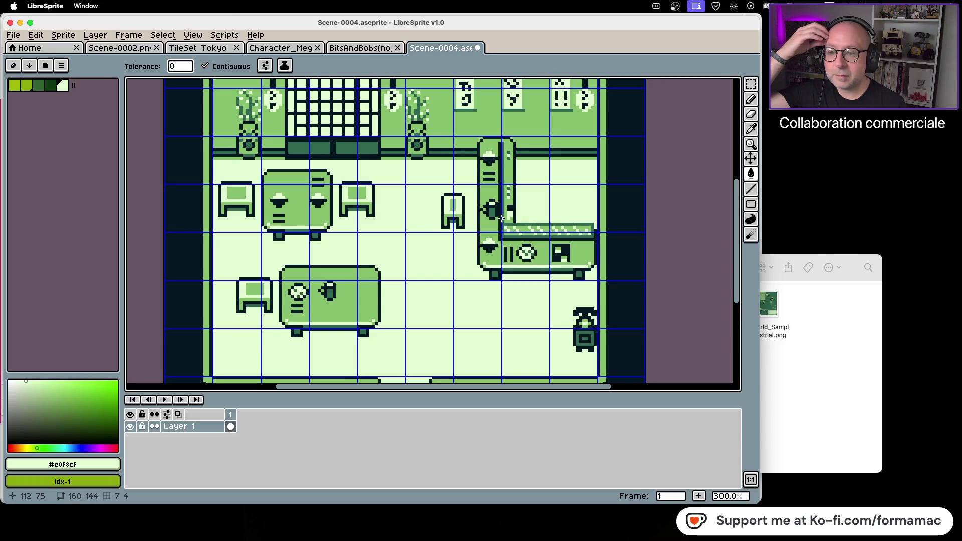
# Step: Pan and zoom around the canvas to inspect the room, then bring up the File menu
pyautogui.moveTo(499, 217)
pyautogui.mouseDown()
pyautogui.moveTo(441, 283)
pyautogui.moveTo(474, 184)
pyautogui.moveTo(474, 242)
pyautogui.mouseUp()
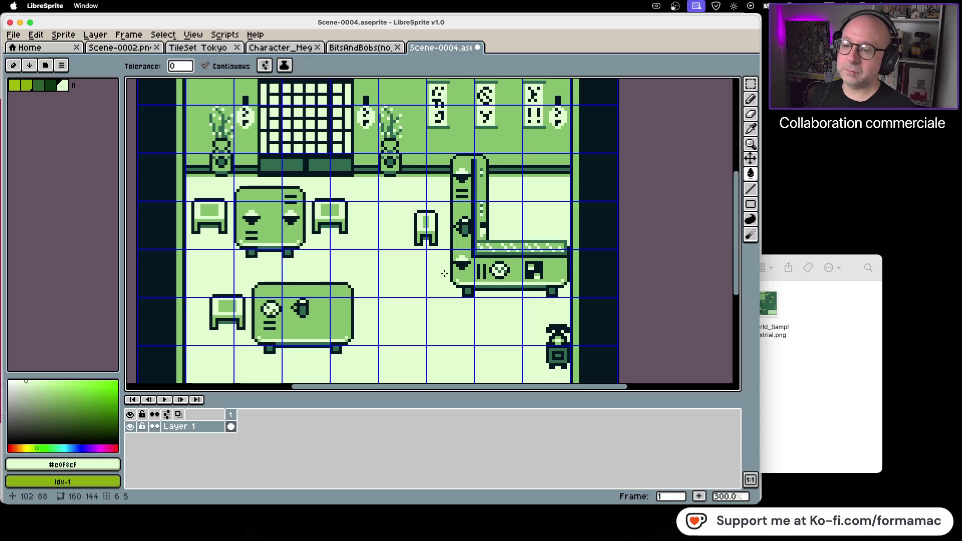
pyautogui.scroll(-1, 503, 300)
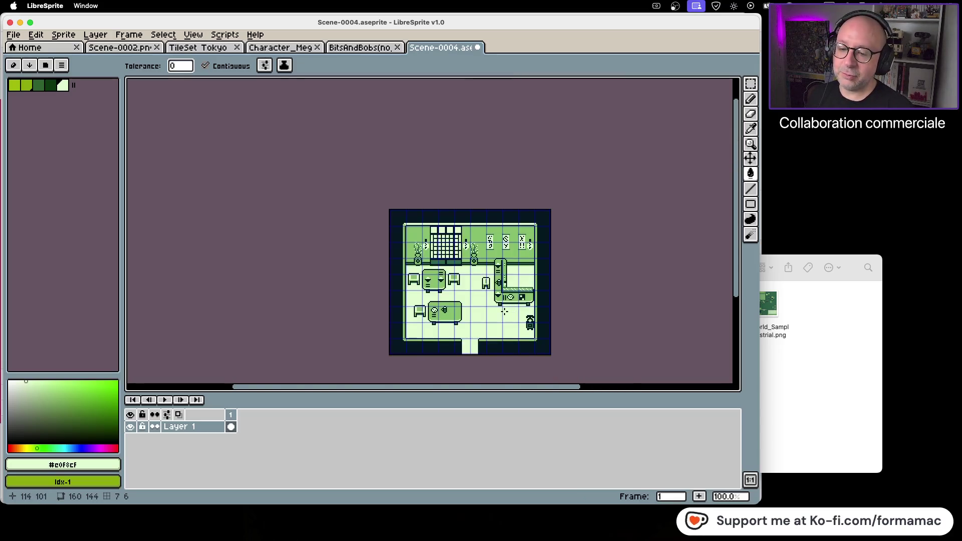
pyautogui.scroll(1, 496, 285)
pyautogui.scroll(-3, 487, 269)
pyautogui.moveTo(486, 269); pyautogui.dragTo(479, 245)
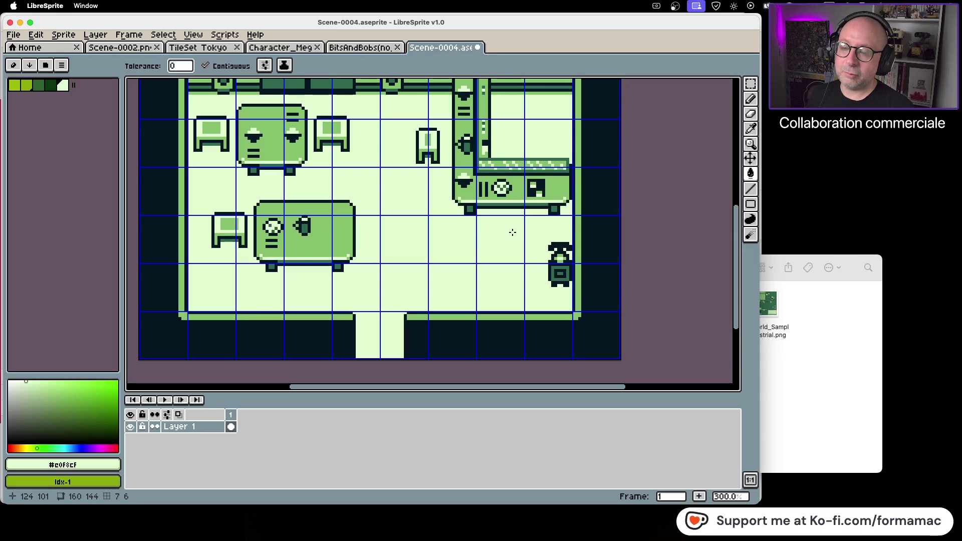
pyautogui.scroll(3, 501, 283)
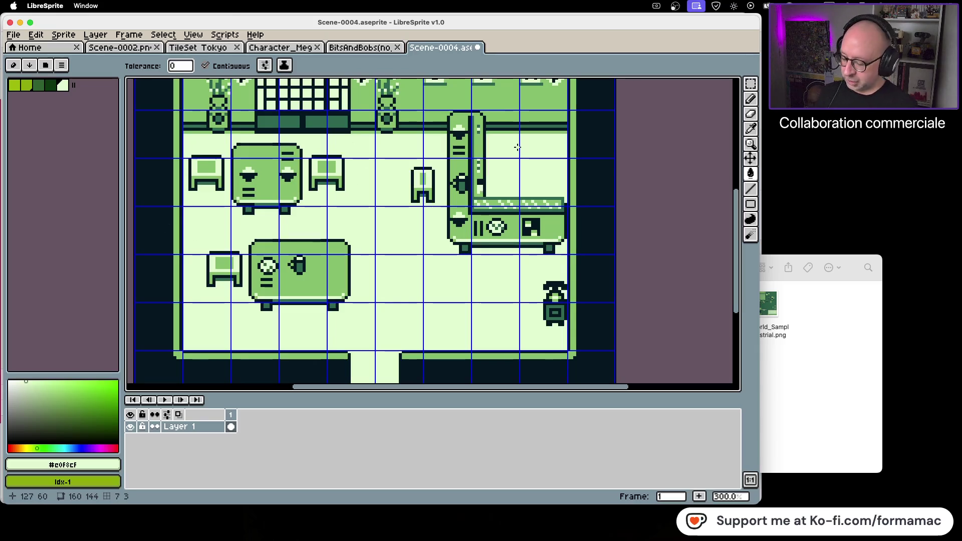
pyautogui.click(13, 34)
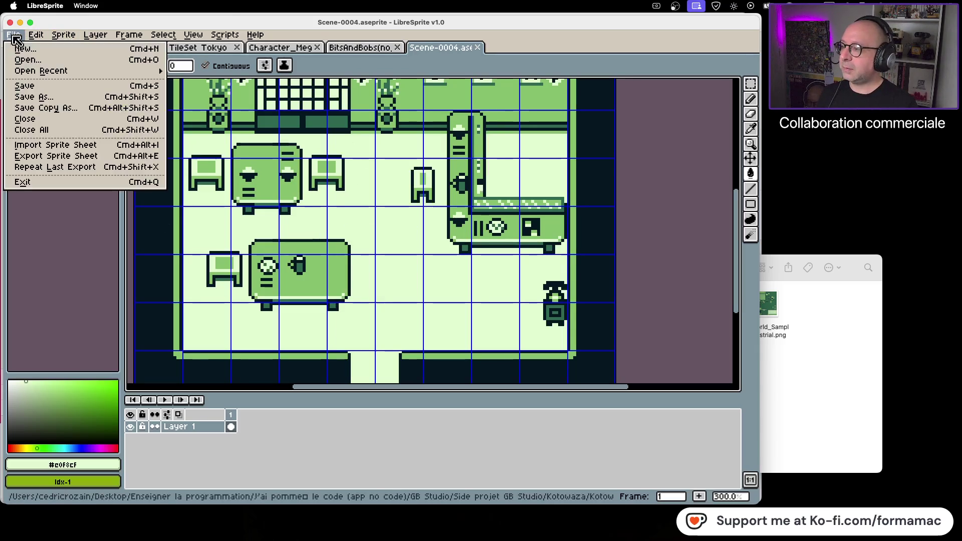
# Step: Save the room as Scene-0004.png in PNG format, overwriting the existing file
pyautogui.click(66, 99)
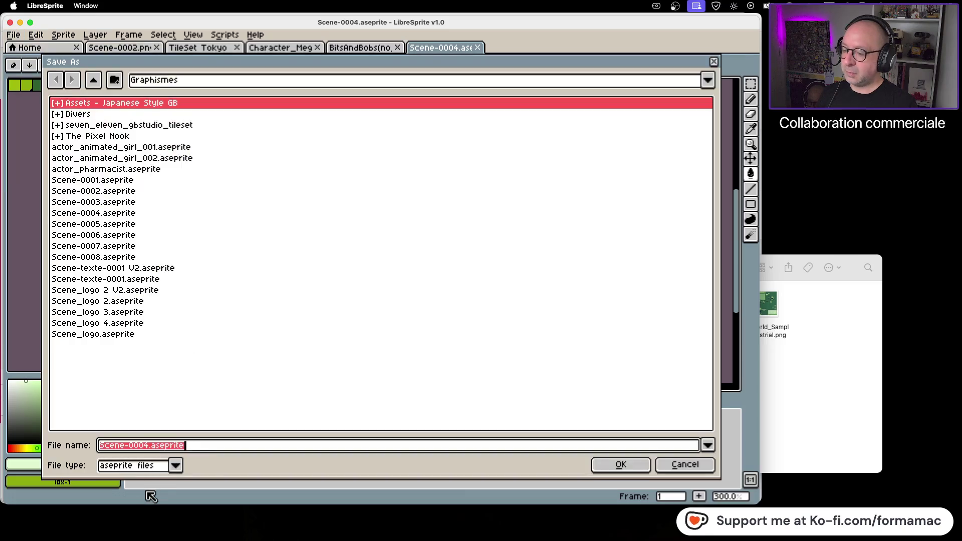
pyautogui.click(175, 466)
pyautogui.click(144, 433)
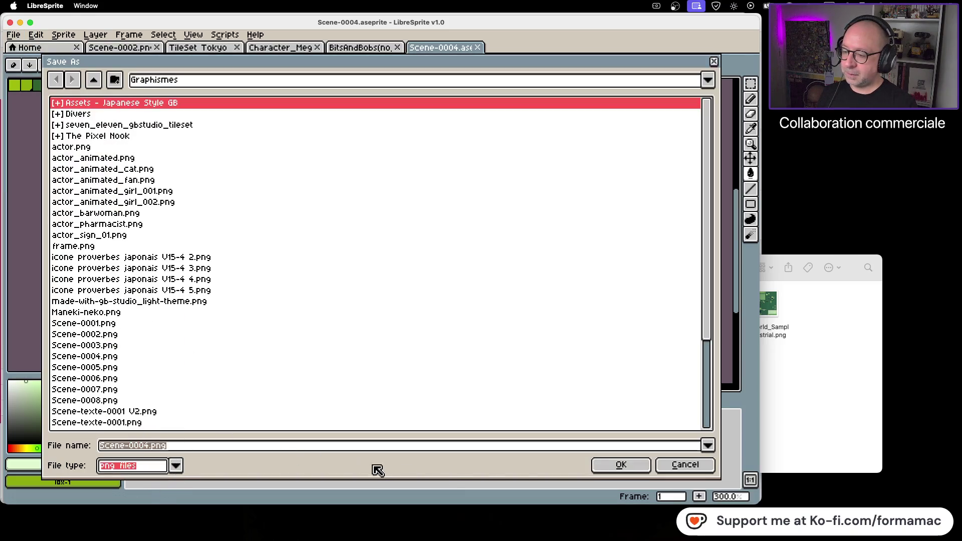
pyautogui.click(633, 468)
pyautogui.click(317, 291)
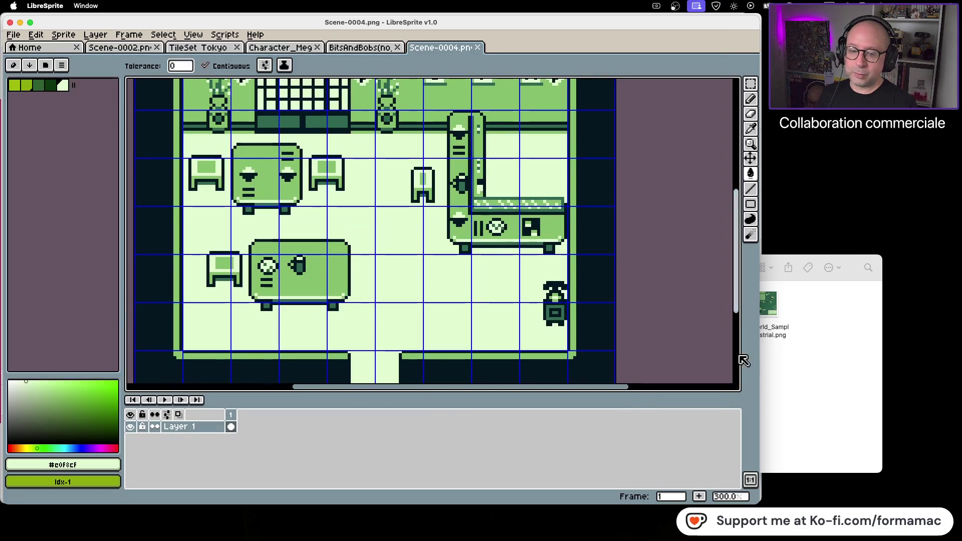
# Step: Bring Finder to the front and go back to the Graphismes folder
pyautogui.click(764, 346)
pyautogui.click(525, 268)
pyautogui.click(525, 268)
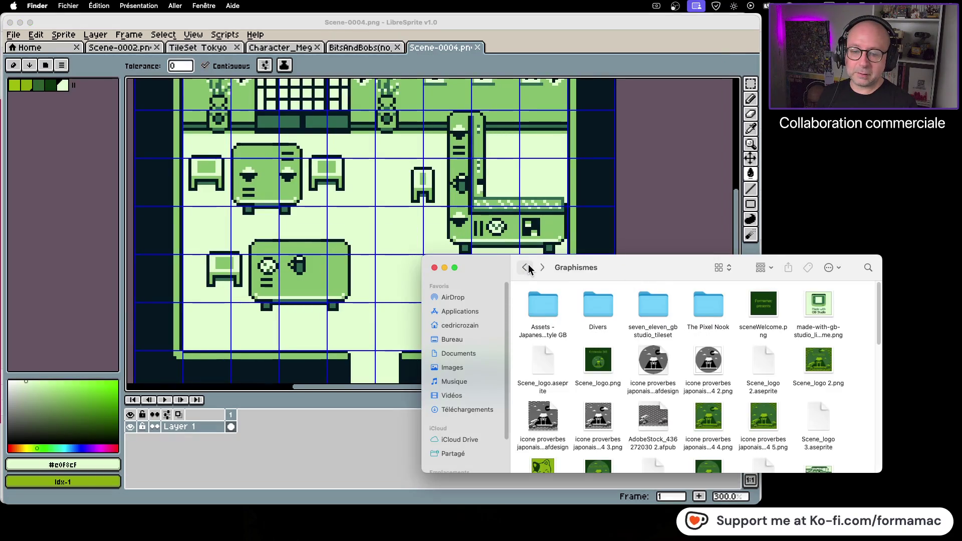
# Step: Quick Look Scene-0004.png in Finder, then copy the file
pyautogui.scroll(-3, 672, 355)
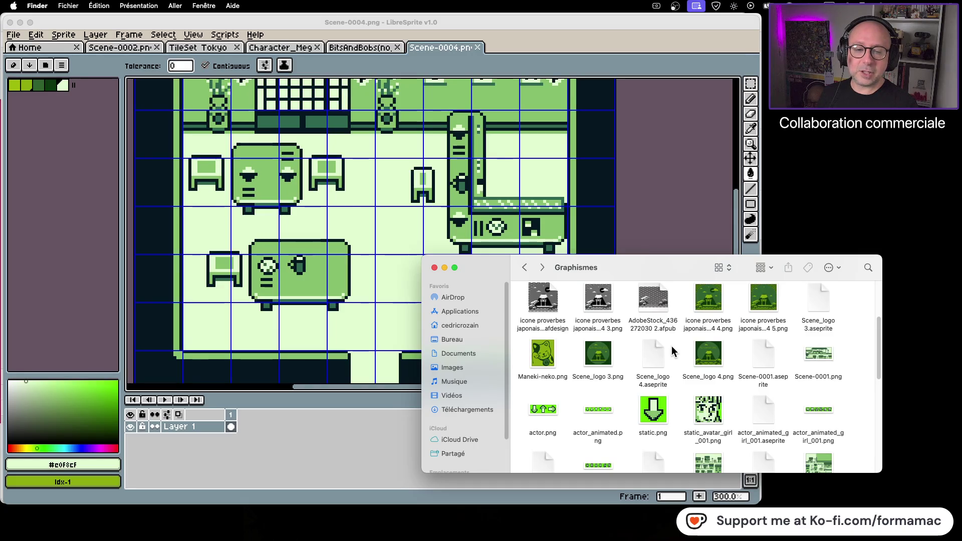
pyautogui.scroll(-3, 671, 347)
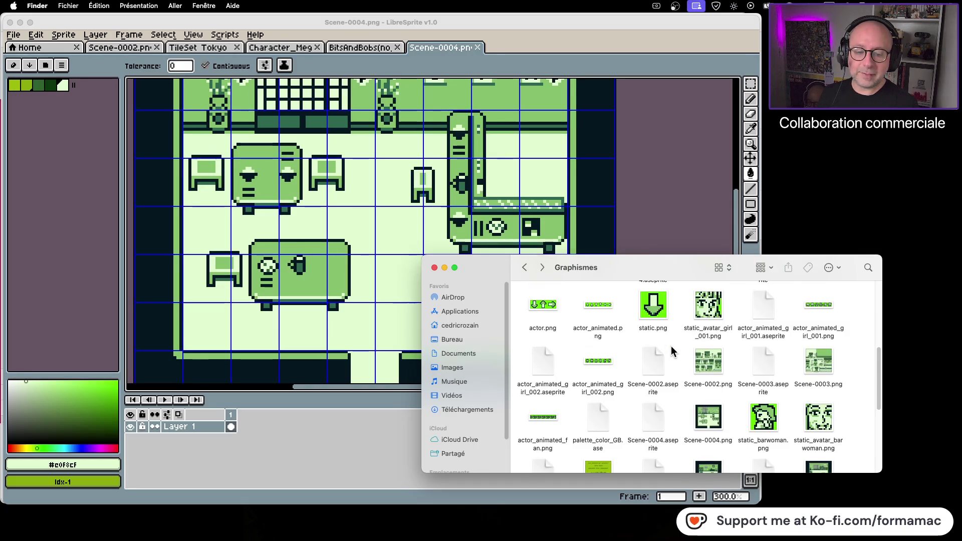
pyautogui.scroll(-1, 671, 346)
pyautogui.click(654, 402)
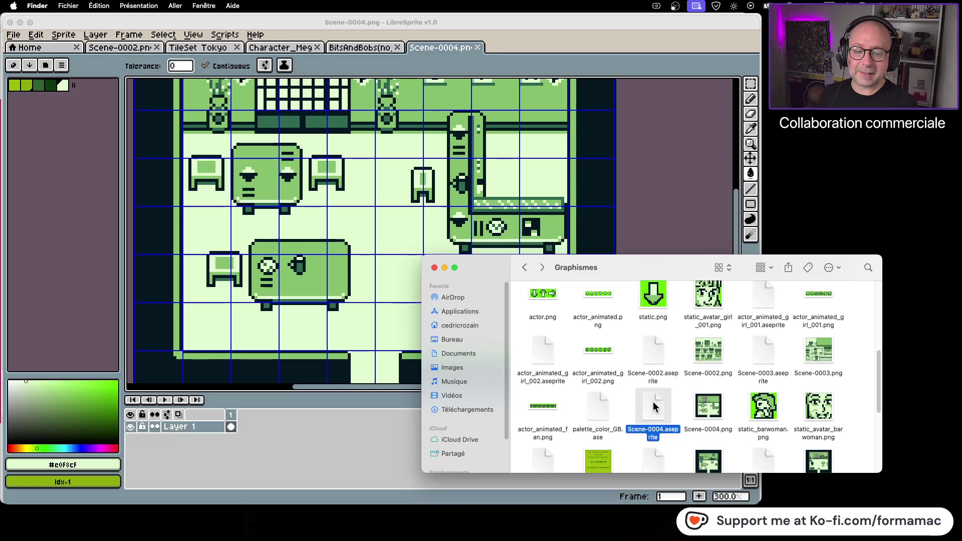
pyautogui.click(705, 401)
pyautogui.press('space')
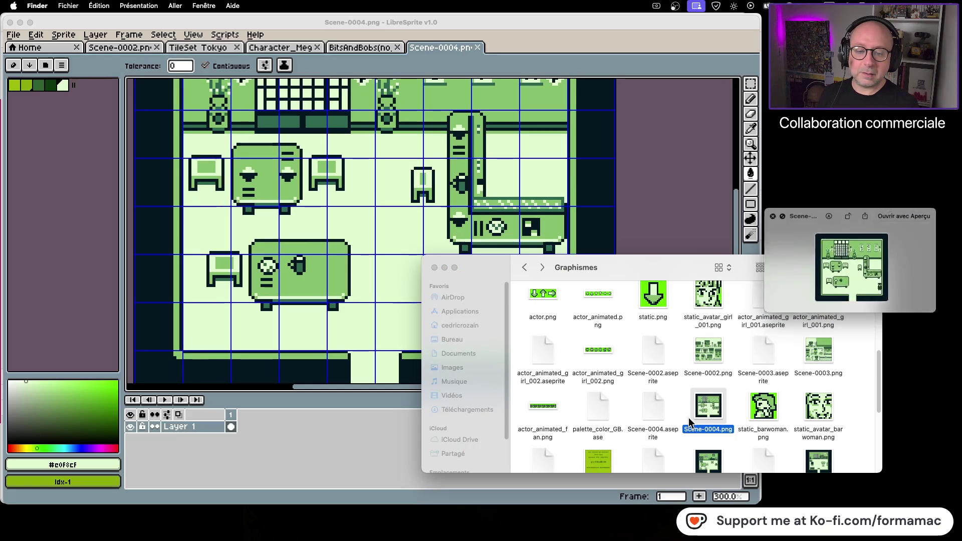
pyautogui.press('space')
pyautogui.press('super+c')
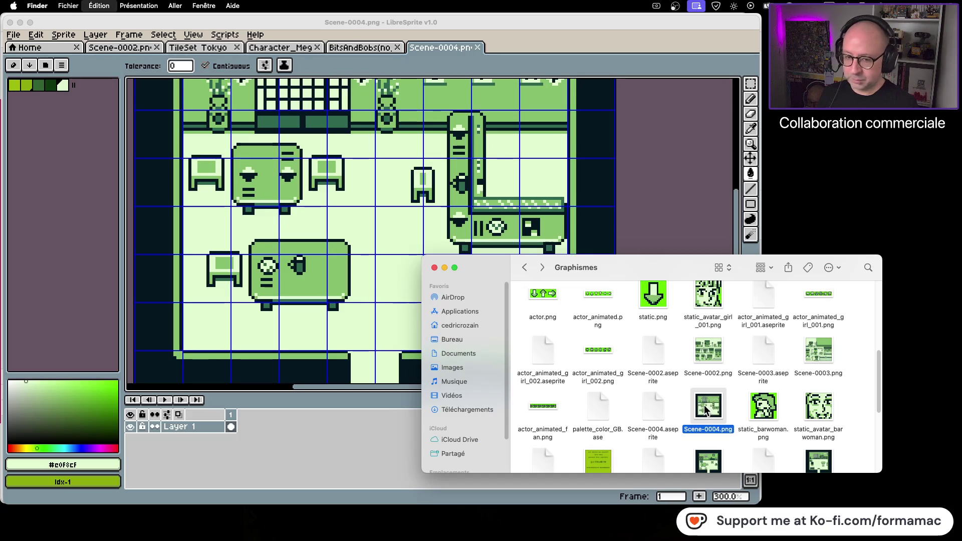
# Step: Navigate to Kotowaza GB Studio > Kotowaza > assets > backgrounds
pyautogui.click(524, 267)
pyautogui.click(524, 267)
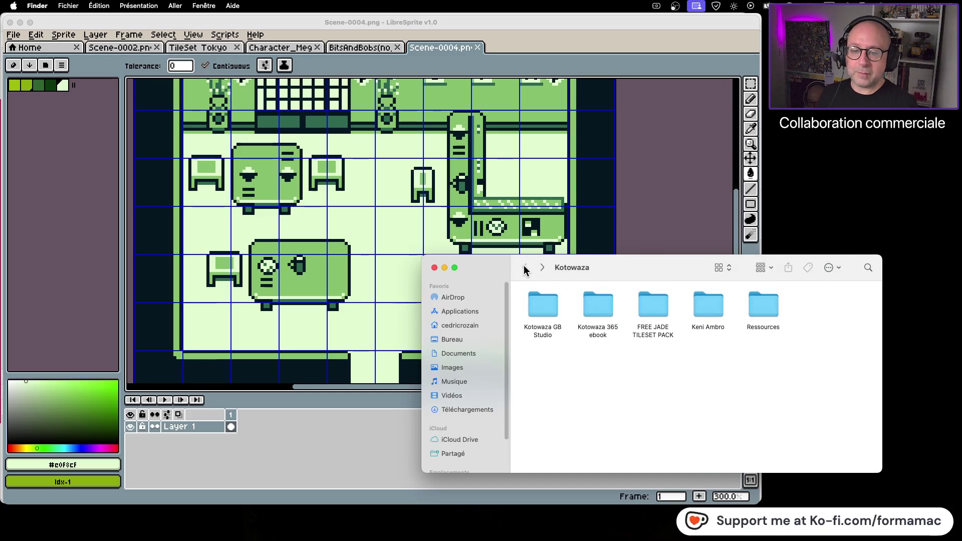
pyautogui.doubleClick(537, 313)
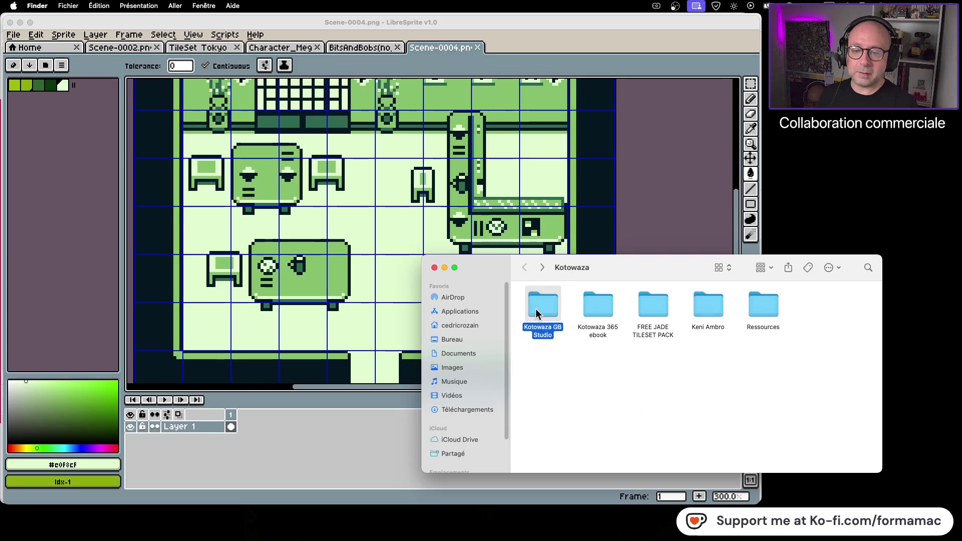
pyautogui.doubleClick(708, 306)
pyautogui.doubleClick(537, 309)
pyautogui.doubleClick(595, 309)
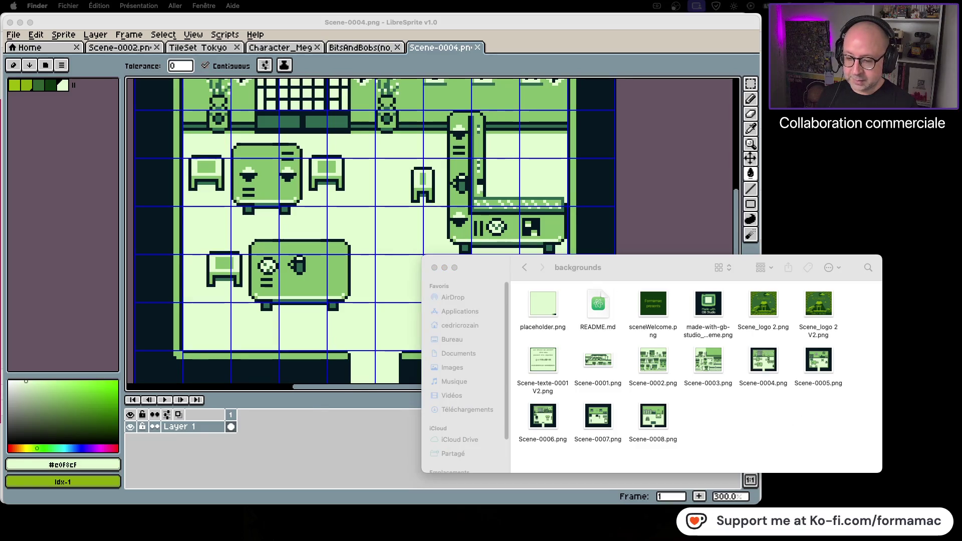
pyautogui.press('super+Tab')
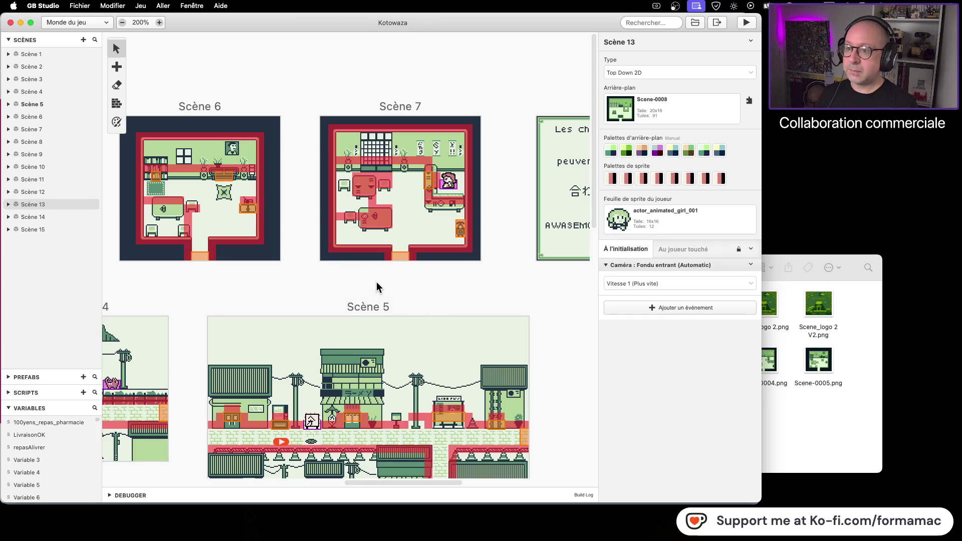
# Step: Reopen the Kotowaza project in GB Studio from its Finder folder
pyautogui.press('super+Tab')
pyautogui.click(526, 269)
pyautogui.click(525, 268)
pyautogui.doubleClick(593, 308)
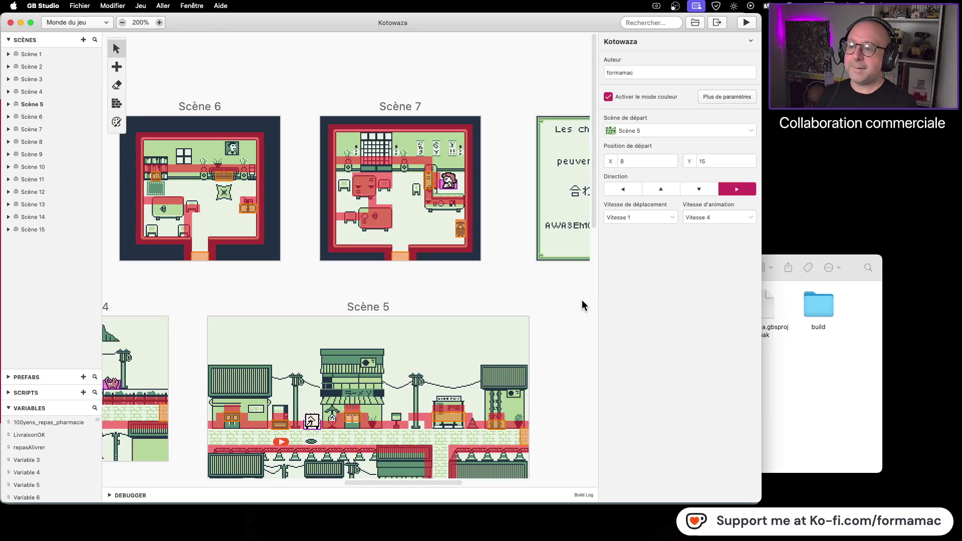
# Step: Zoom the world view to 400% on Scène 7 and select the trigger beside the counter
pyautogui.hscroll(-1, 432, 275)
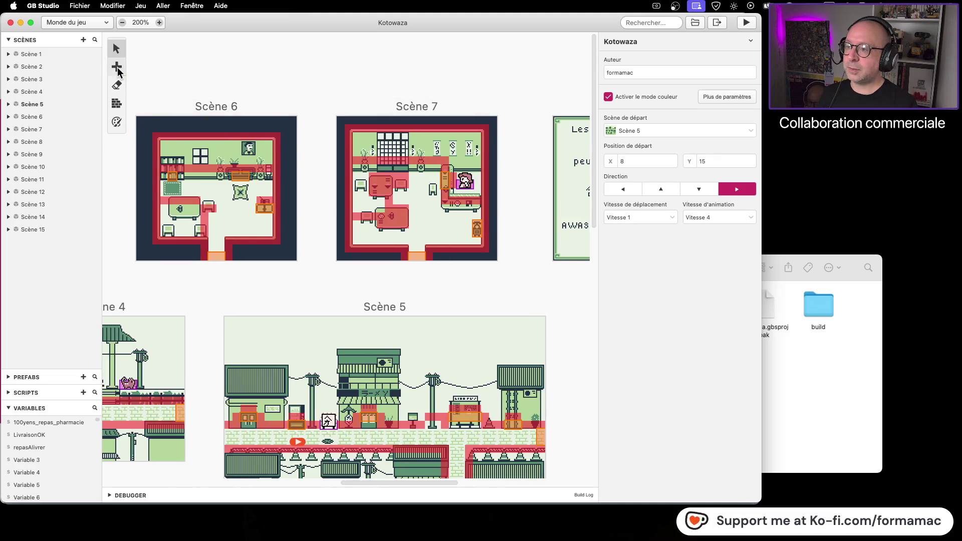
pyautogui.click(118, 104)
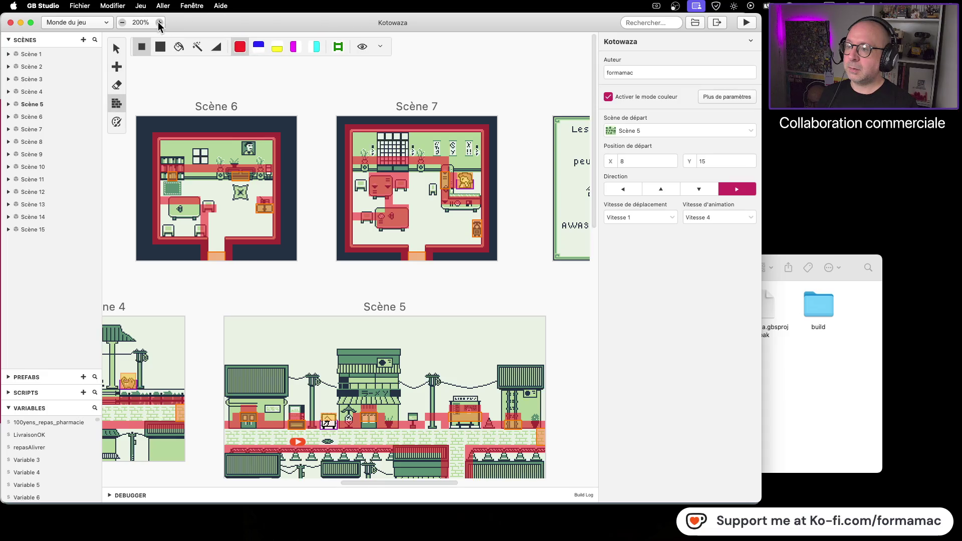
pyautogui.click(160, 23)
pyautogui.scroll(5, 454, 317)
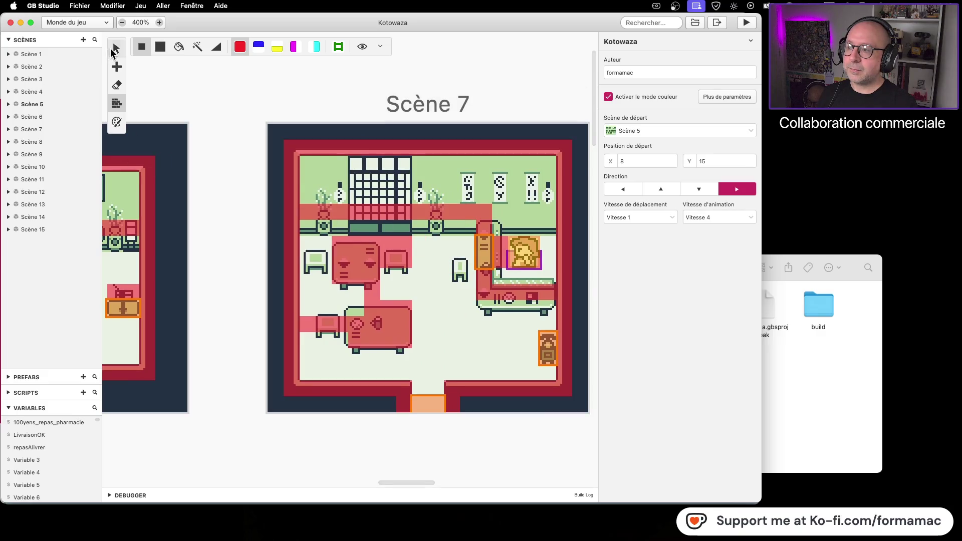
pyautogui.click(113, 50)
pyautogui.click(484, 260)
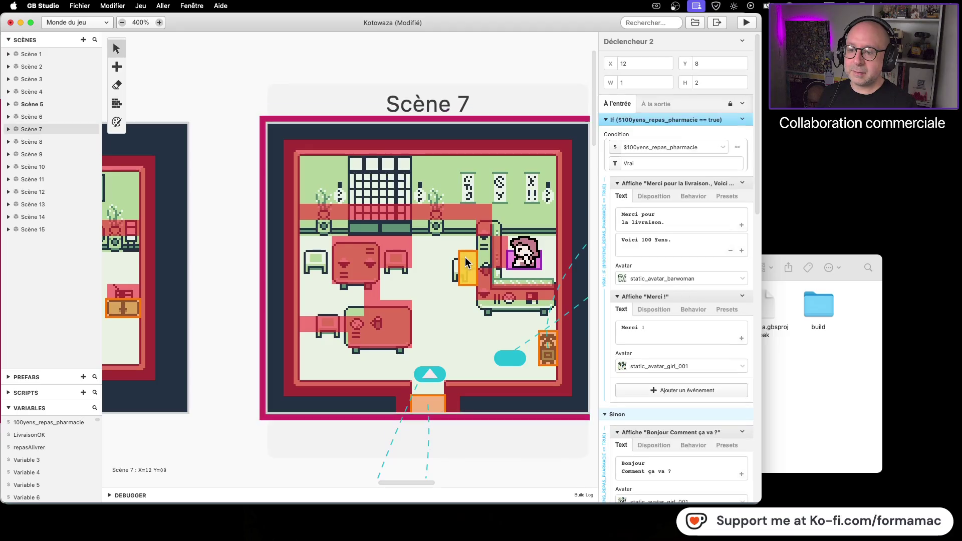
# Step: Place the counter trigger at X 12, Y 8 and shrink it to 1 tile high
pyautogui.moveTo(484, 259)
pyautogui.mouseDown()
pyautogui.moveTo(470, 260)
pyautogui.moveTo(472, 248)
pyautogui.mouseUp()
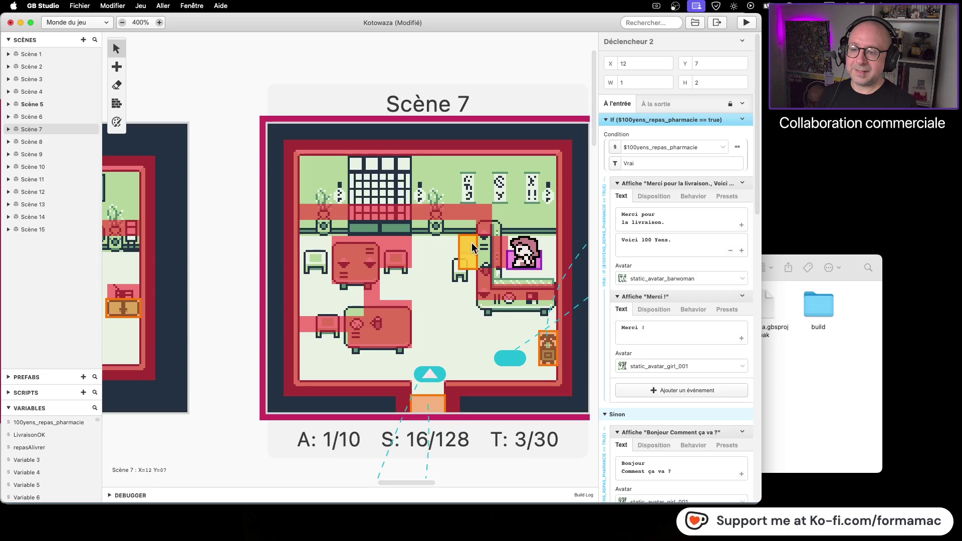
pyautogui.moveTo(473, 248)
pyautogui.mouseDown()
pyautogui.moveTo(475, 259)
pyautogui.moveTo(475, 249)
pyautogui.mouseUp()
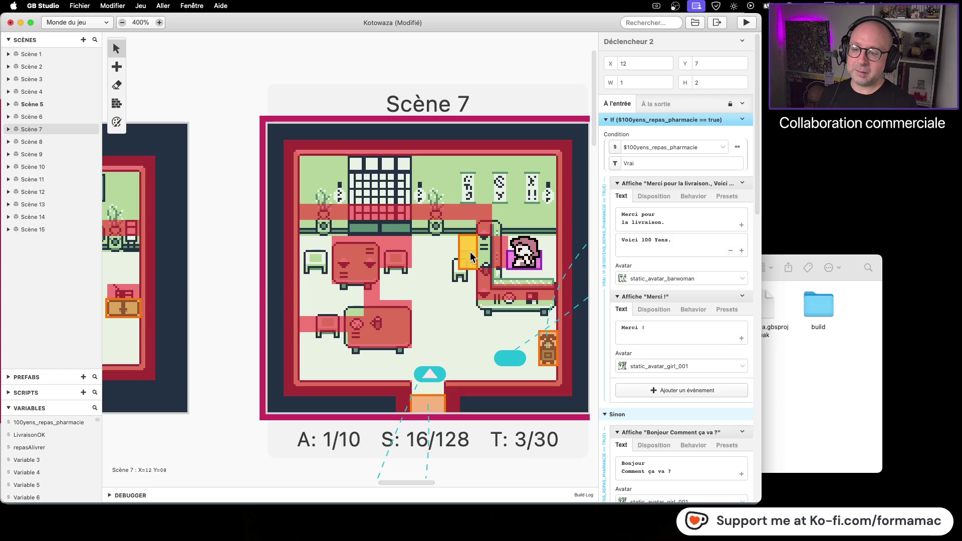
pyautogui.click(742, 86)
pyautogui.moveTo(468, 242); pyautogui.dragTo(468, 259)
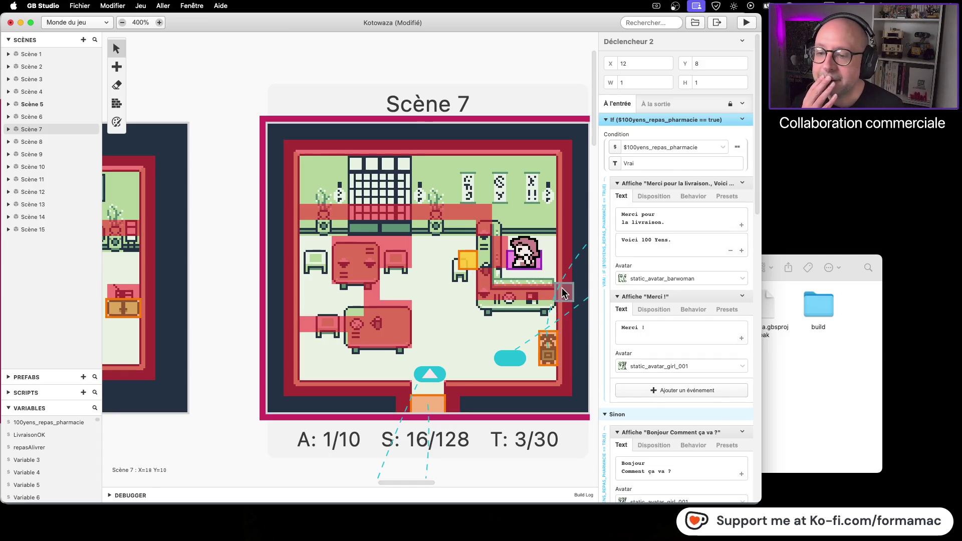
pyautogui.click(116, 104)
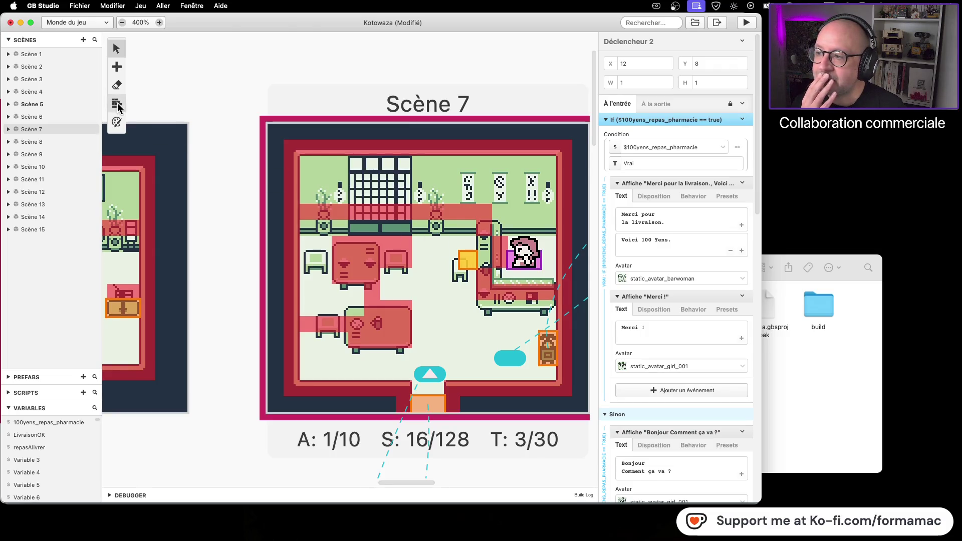
# Step: Zoom out to 200% and drag the player start from Scène 5 into Scène 7
pyautogui.click(485, 256)
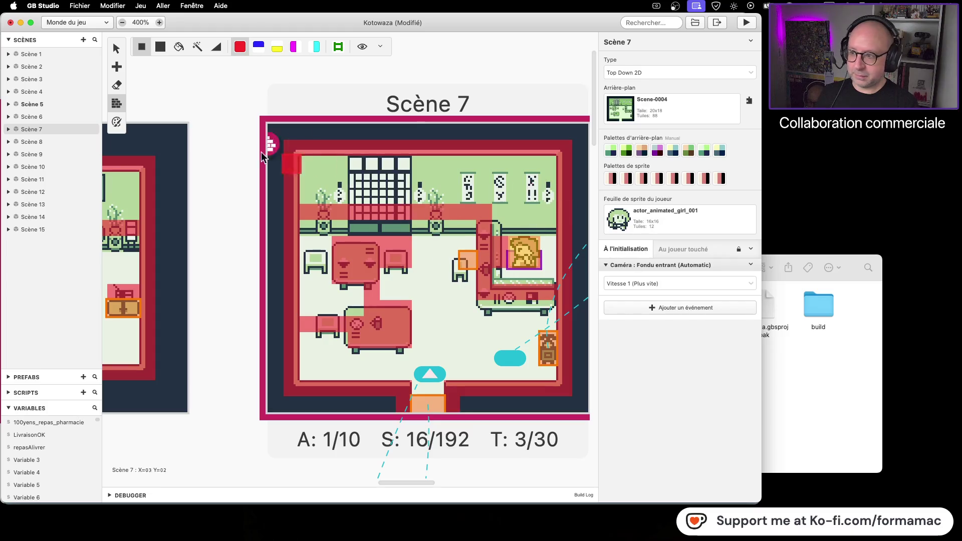
pyautogui.click(122, 22)
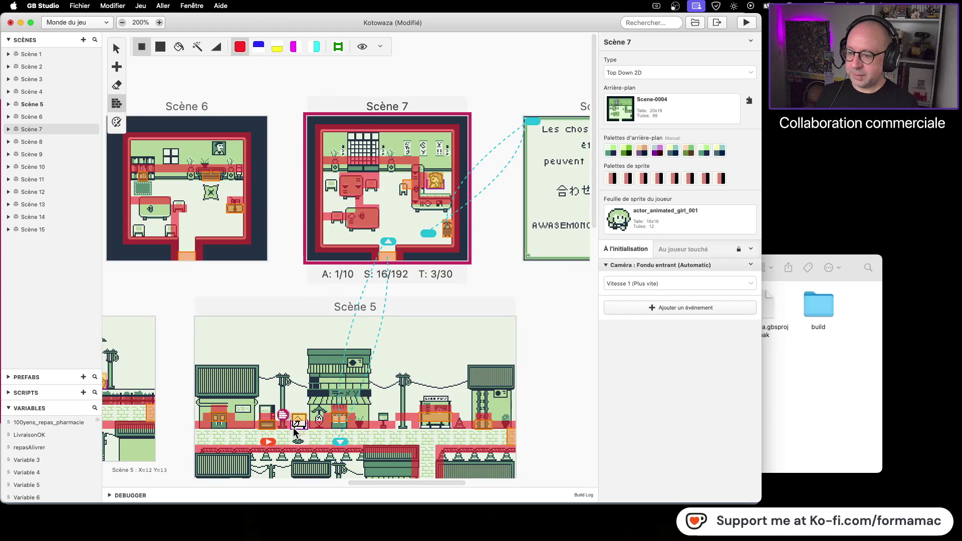
pyautogui.click(120, 50)
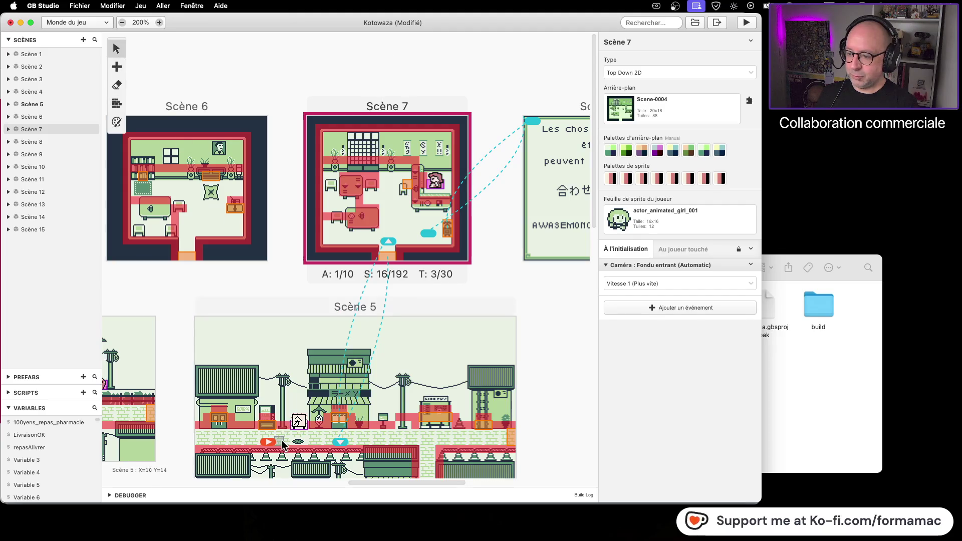
pyautogui.moveTo(268, 442); pyautogui.dragTo(388, 202)
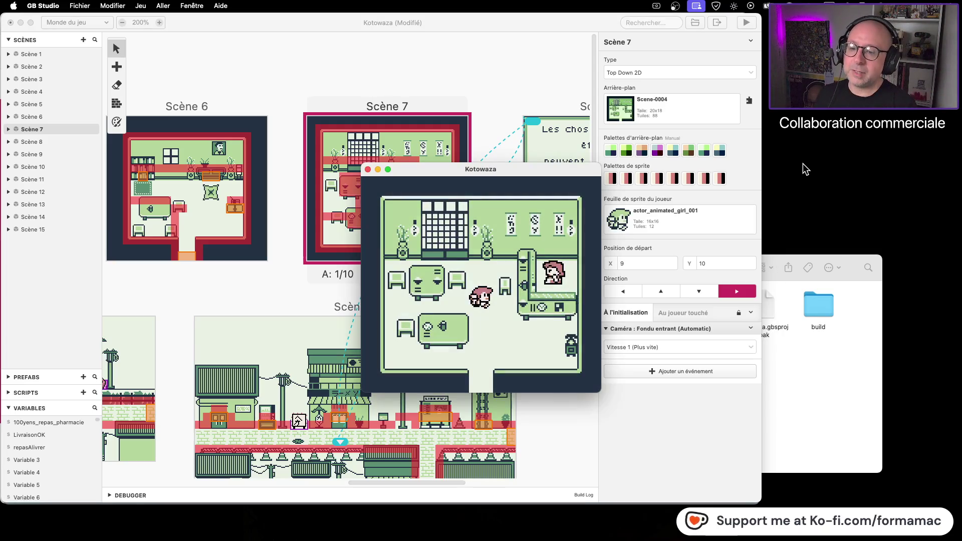
# Step: Walk the player up and right to the barwoman, talk to her, then close the game window
pyautogui.press('Up')
pyautogui.press('Right')
pyautogui.press('Right')
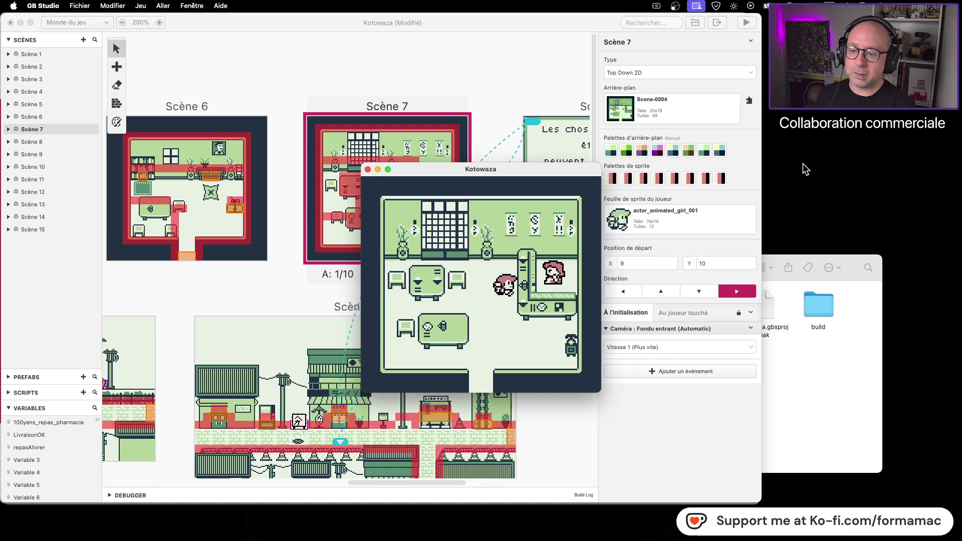
pyautogui.press('z')
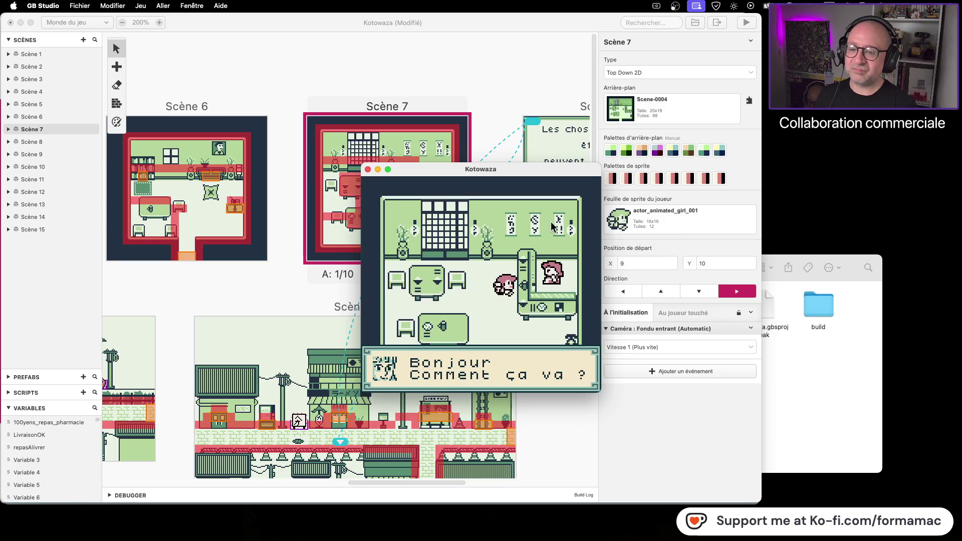
pyautogui.click(368, 169)
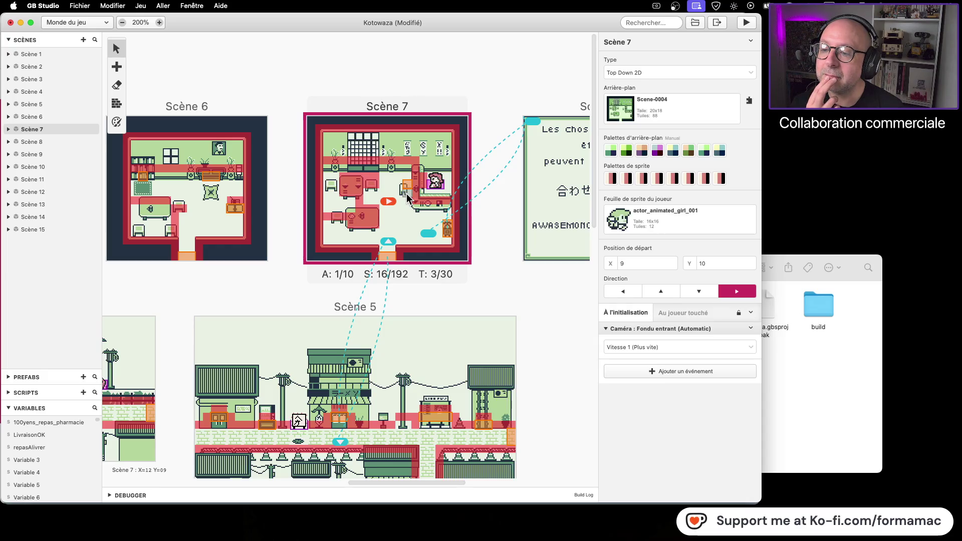
# Step: Move Scène 7's pink actor one tile left and three tiles down
pyautogui.click(123, 104)
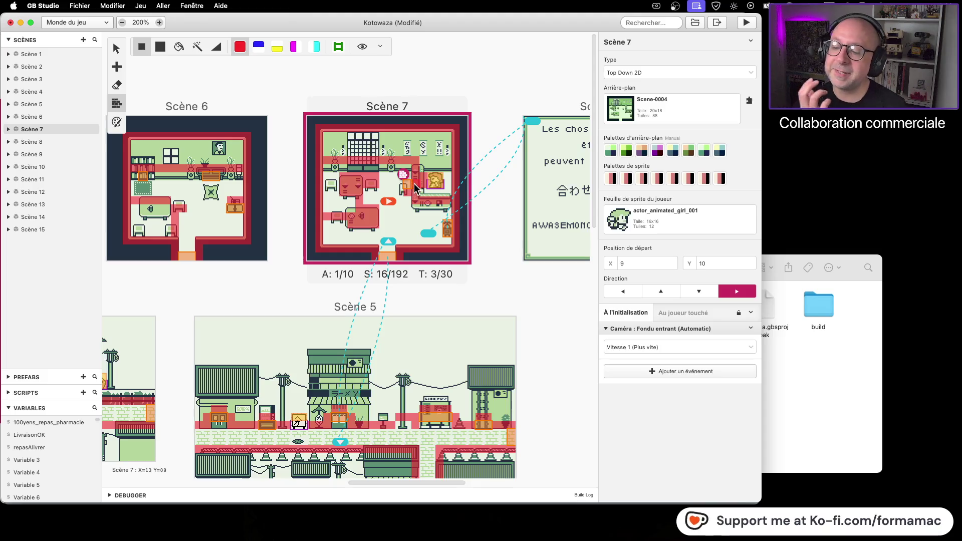
pyautogui.moveTo(414, 188)
pyautogui.mouseDown()
pyautogui.moveTo(410, 209)
pyautogui.moveTo(403, 176)
pyautogui.moveTo(429, 169)
pyautogui.mouseUp()
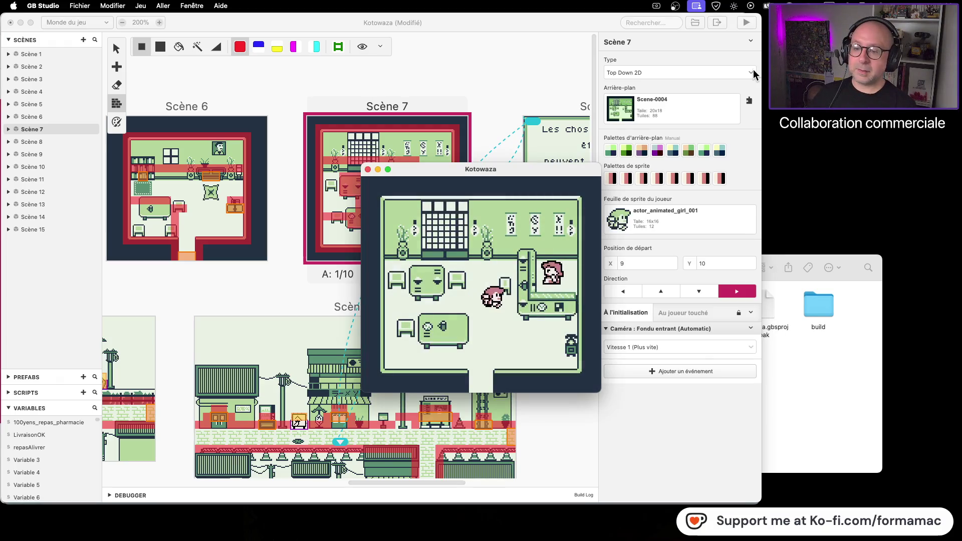
# Step: Walk the player around the room, then up to the counter to talk to the shopkeeper
pyautogui.press('Down')
pyautogui.press('Right')
pyautogui.press('Up')
pyautogui.press('Left')
pyautogui.press('Up')
pyautogui.press('Right')
pyautogui.press('z')
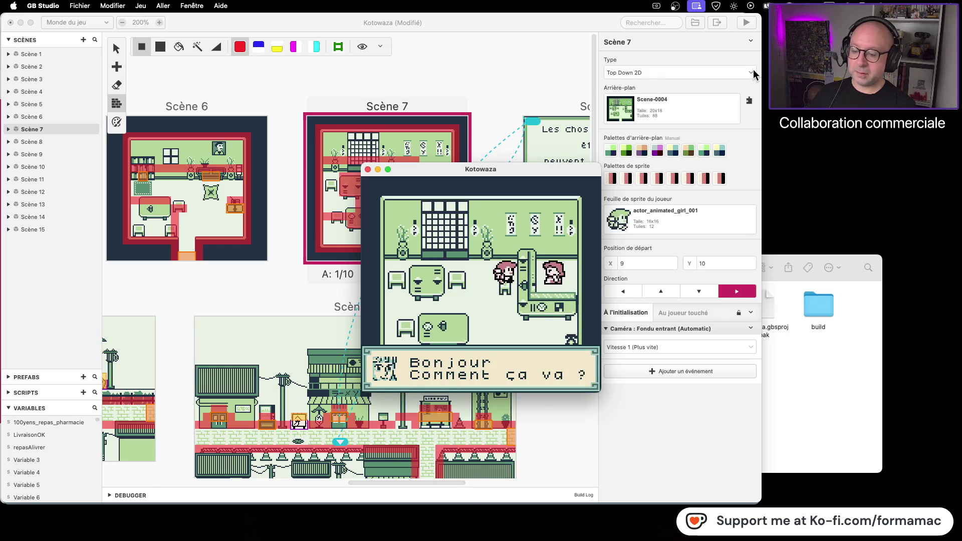
# Step: Step right to the counter and page through the greeting and 100-yen payment dialogue
pyautogui.click(366, 169)
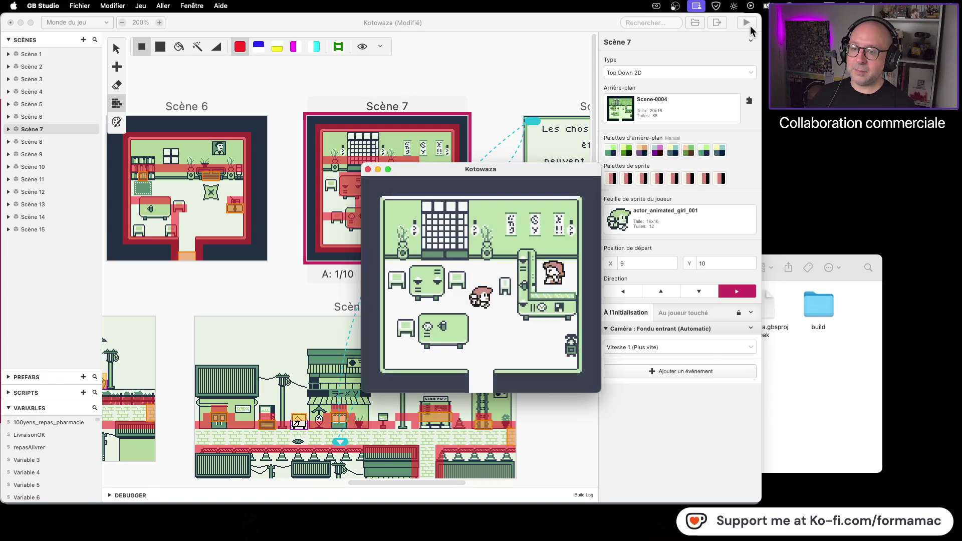
pyautogui.press('Right')
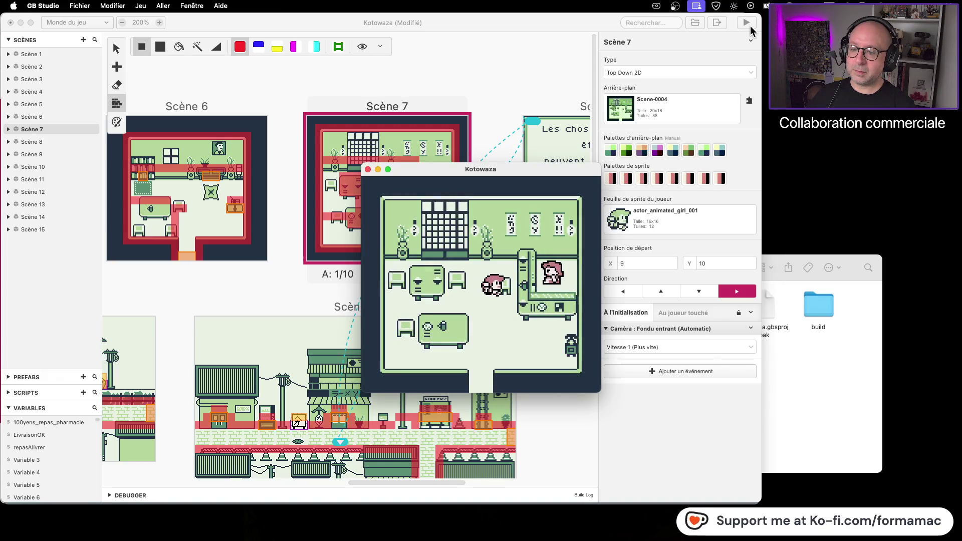
pyautogui.press('Right')
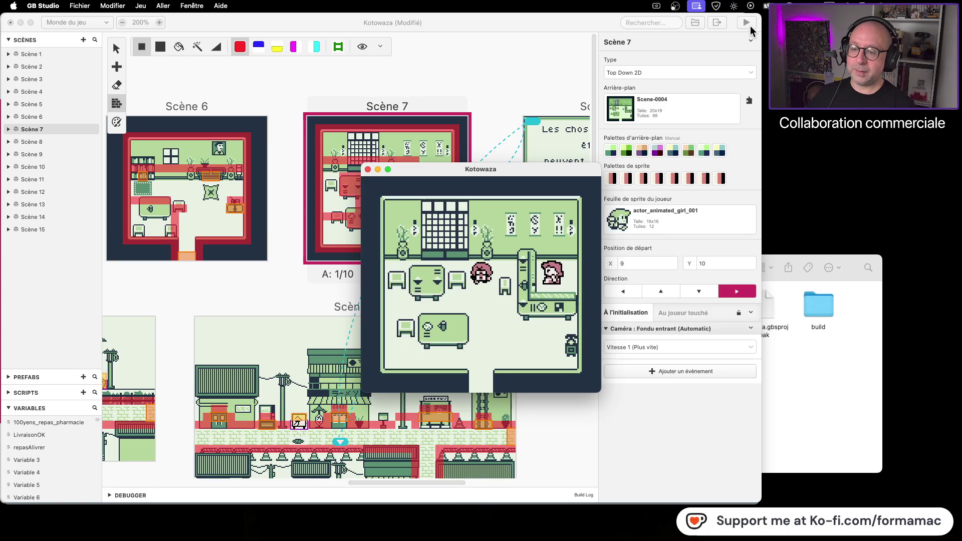
pyautogui.press('z')
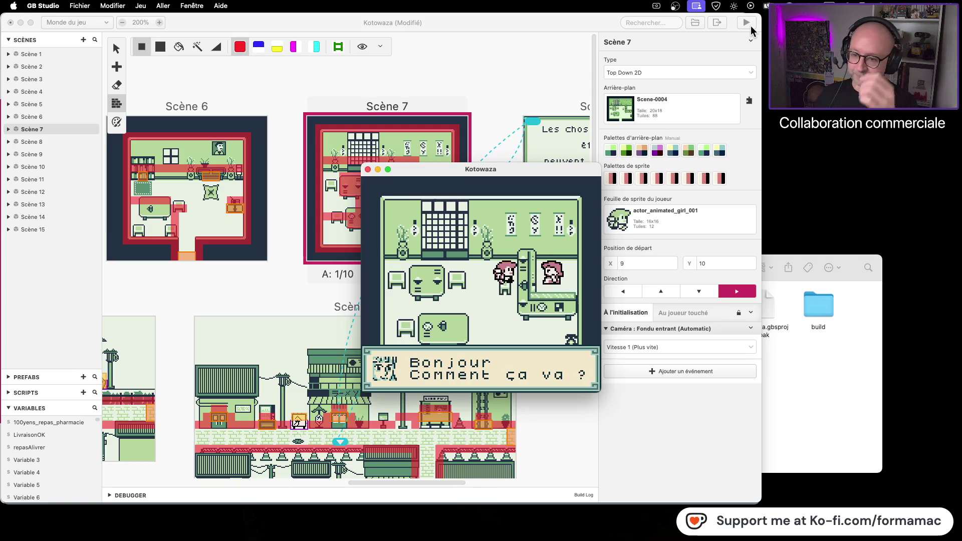
pyautogui.press('z')
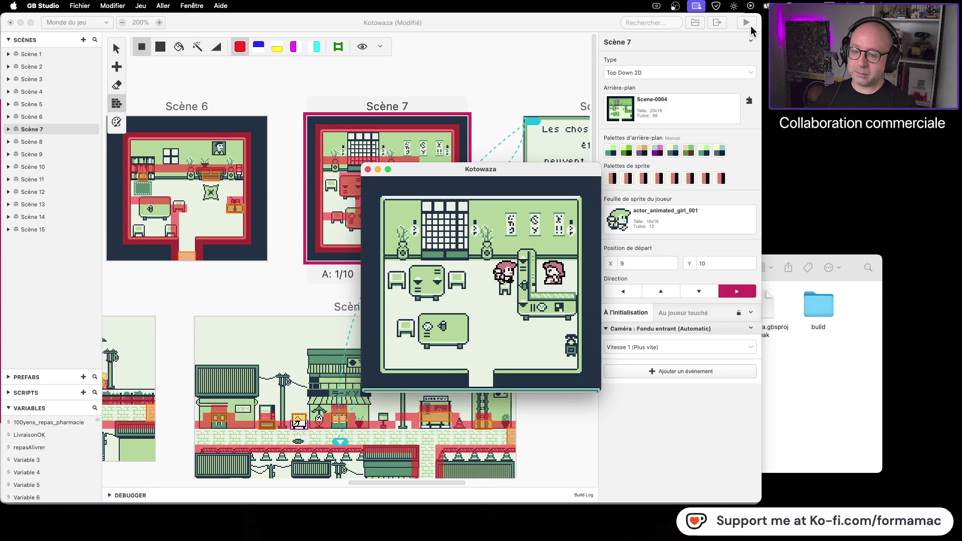
pyautogui.press('z')
pyautogui.press('z')
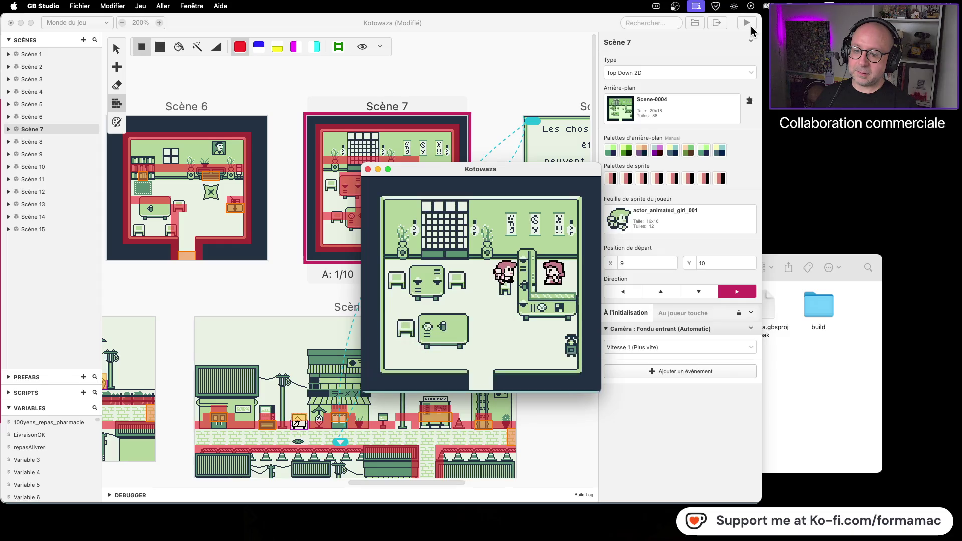
pyautogui.press('z')
pyautogui.press('z')
# Step: Walk around the room, then talk to the shopkeeper again and accept the Pharmacie meal delivery
pyautogui.press('z')
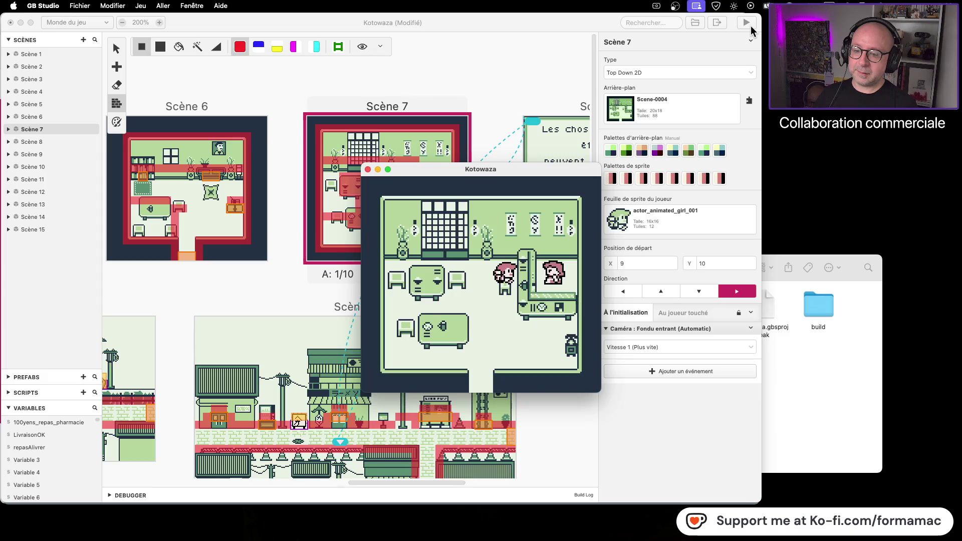
pyautogui.press('Left')
pyautogui.press('Down')
pyautogui.press('Right')
pyautogui.press('Left')
pyautogui.press('Up')
pyautogui.press('Right')
pyautogui.press('z')
pyautogui.press('z')
pyautogui.press('z')
pyautogui.press('z')
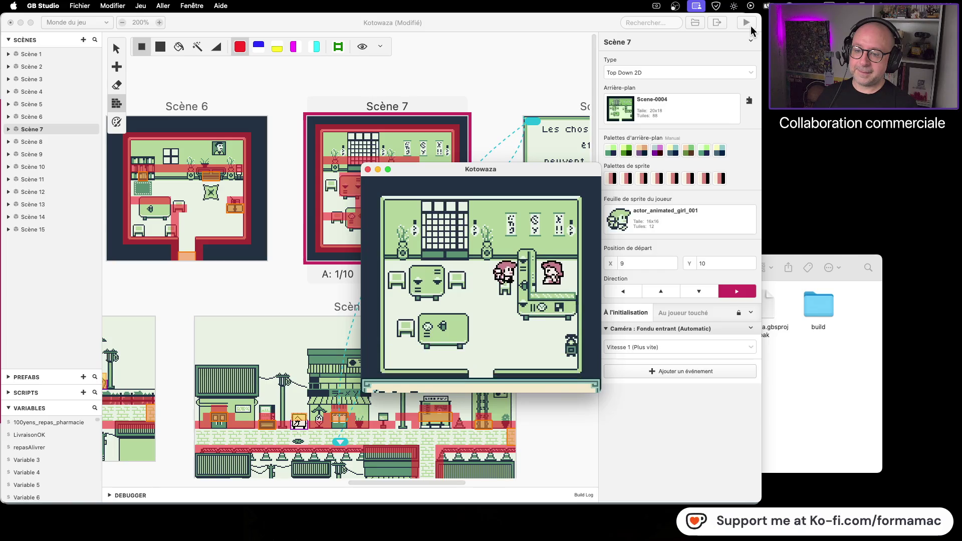
pyautogui.press('z')
pyautogui.press('z')
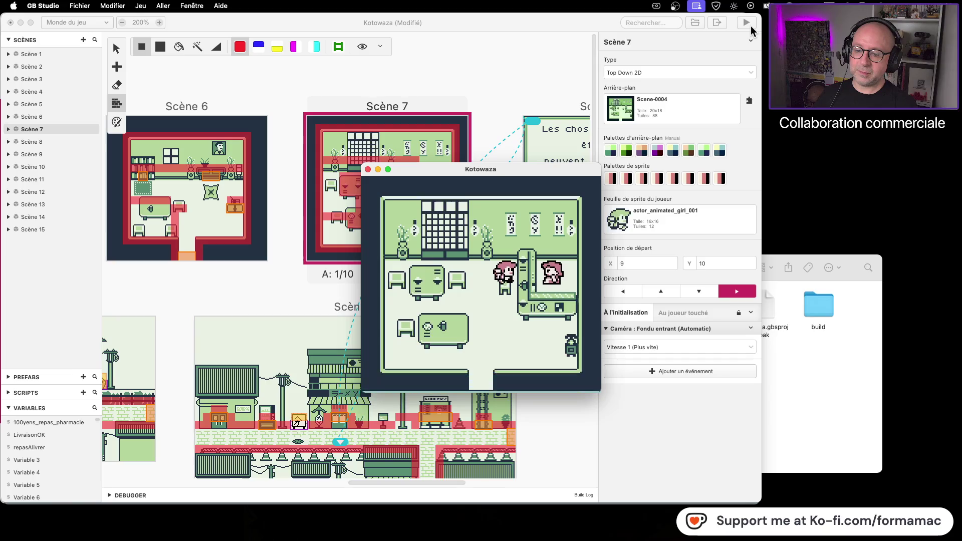
pyautogui.press('z')
pyautogui.press('z')
pyautogui.press('z')
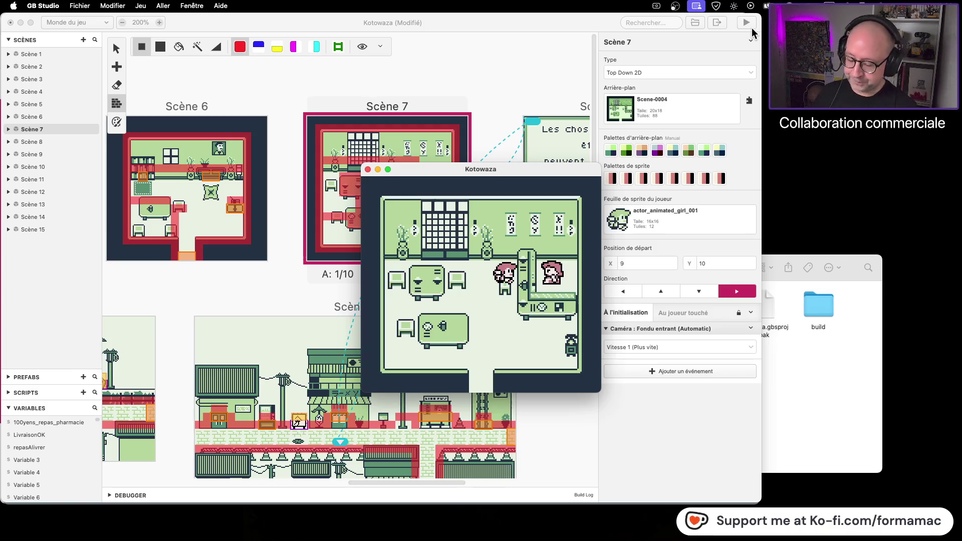
# Step: Walk the player around the room near the counter
pyautogui.press('Left')
pyautogui.press('Down')
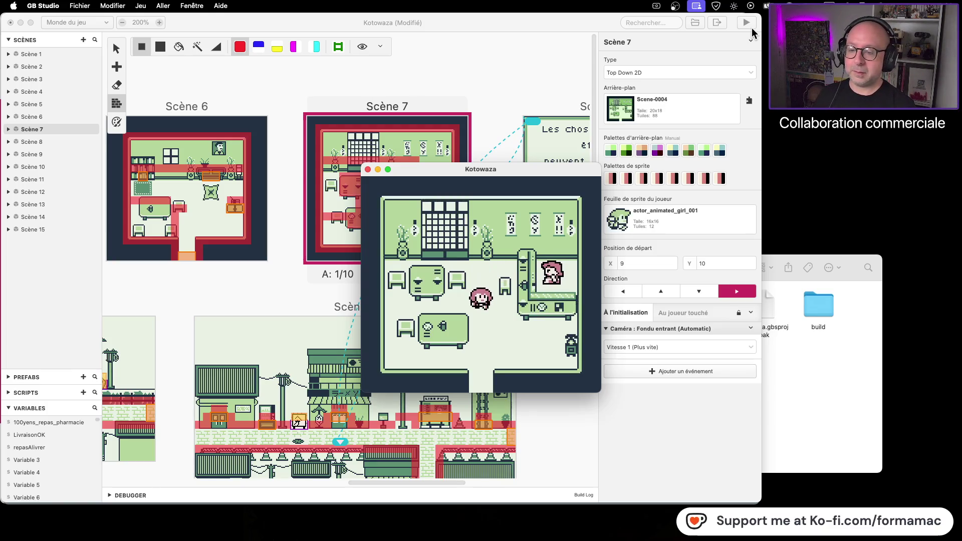
pyautogui.press('Right')
pyautogui.press('Up')
pyautogui.press('Up')
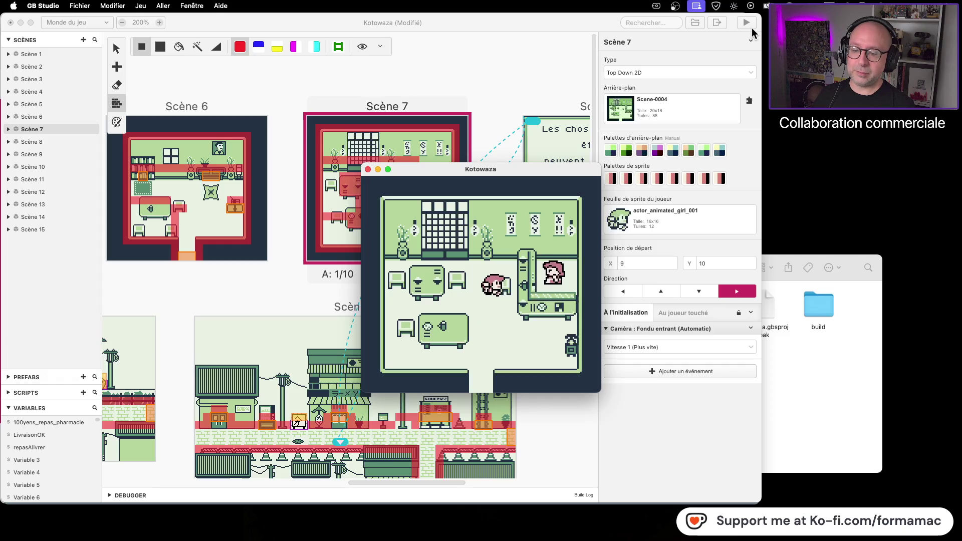
pyautogui.press('Down')
pyautogui.press('Right')
pyautogui.press('Left')
pyautogui.press('Up')
pyautogui.press('Right')
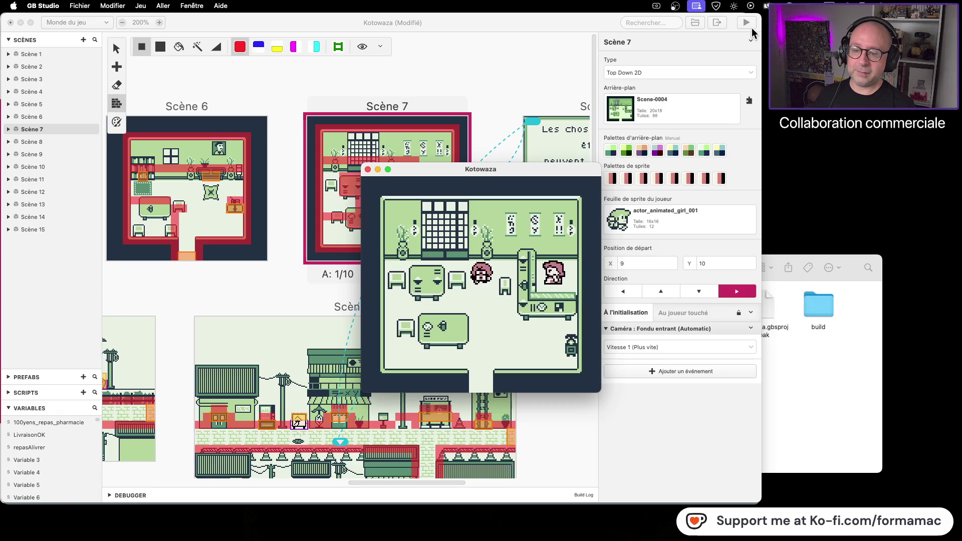
# Step: Talk to the shopkeeper and page through the 100-yen delivery conversation
pyautogui.press('Right')
pyautogui.press('z')
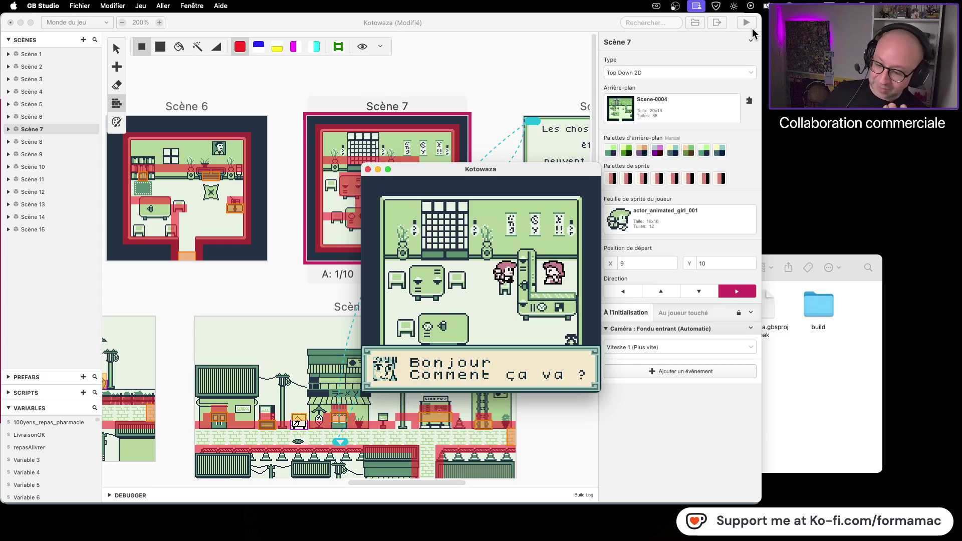
pyautogui.press('z')
pyautogui.press('z')
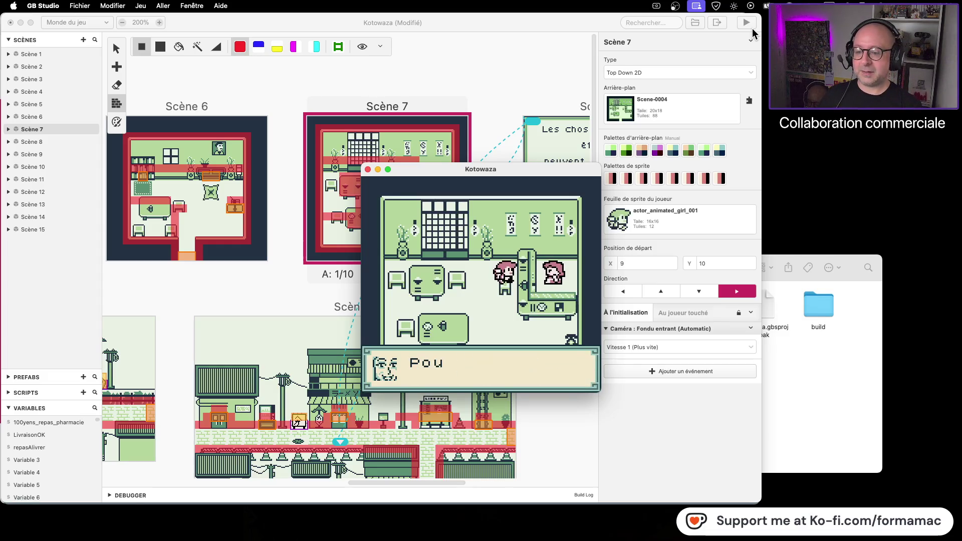
pyautogui.press('z')
pyautogui.press('z')
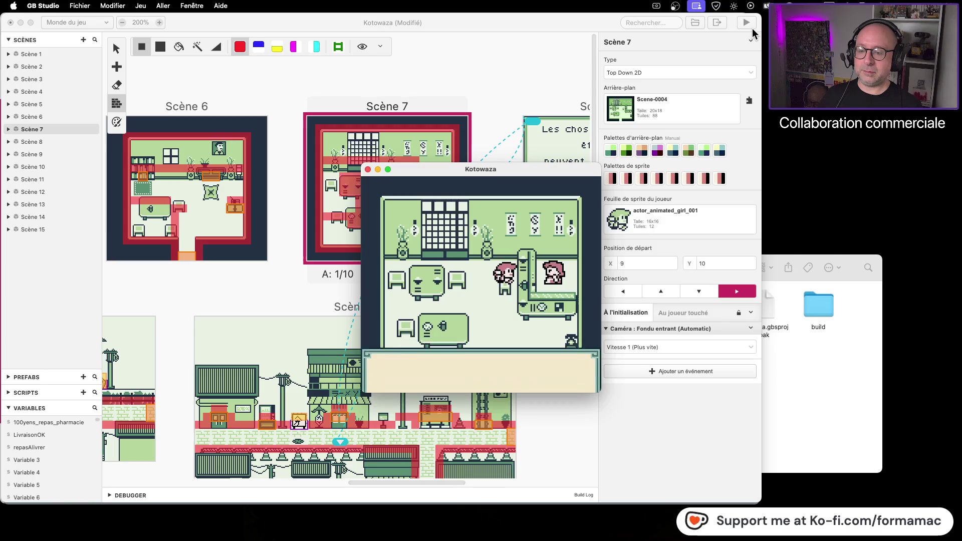
pyautogui.press('z')
pyautogui.press('z')
pyautogui.press('z')
pyautogui.press('z')
pyautogui.press('z')
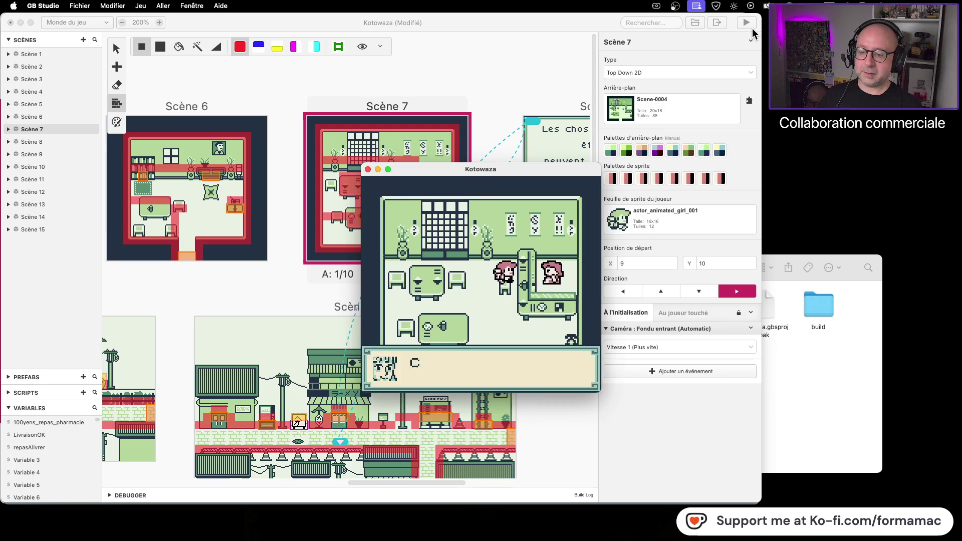
pyautogui.press('z')
# Step: Walk away from the counter and leave the room through the bottom exit
pyautogui.press('Down')
pyautogui.press('Up')
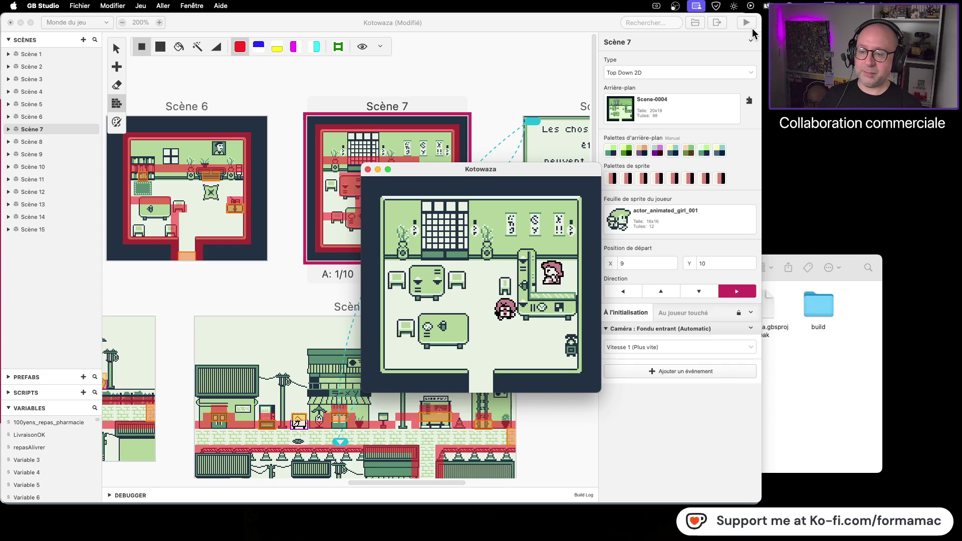
pyautogui.press('Right')
pyautogui.press('Down')
pyautogui.press('Left')
pyautogui.press('Down')
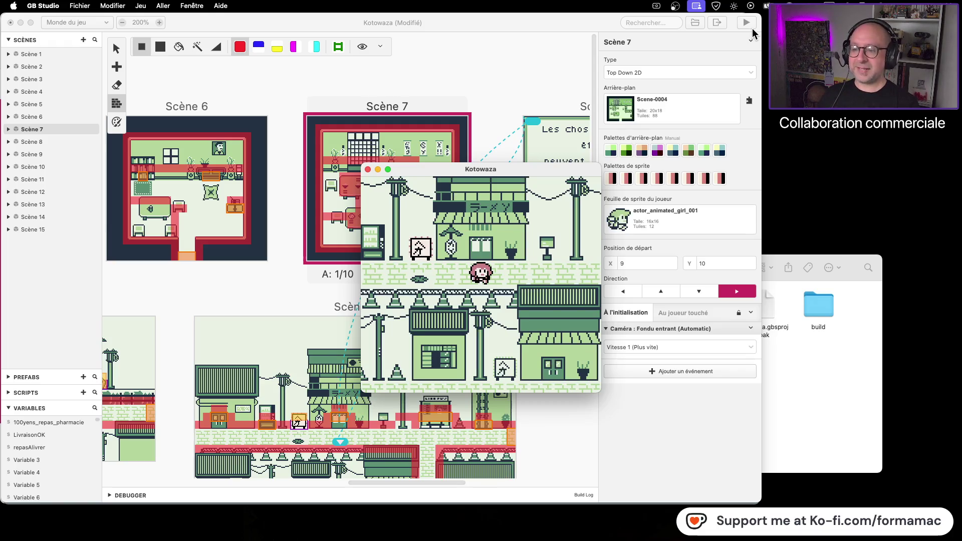
# Step: Walk left along the street, inspect the drink vending machine, then walk back right
pyautogui.press('Left')
pyautogui.press('Left')
pyautogui.press('Left')
pyautogui.press('Up')
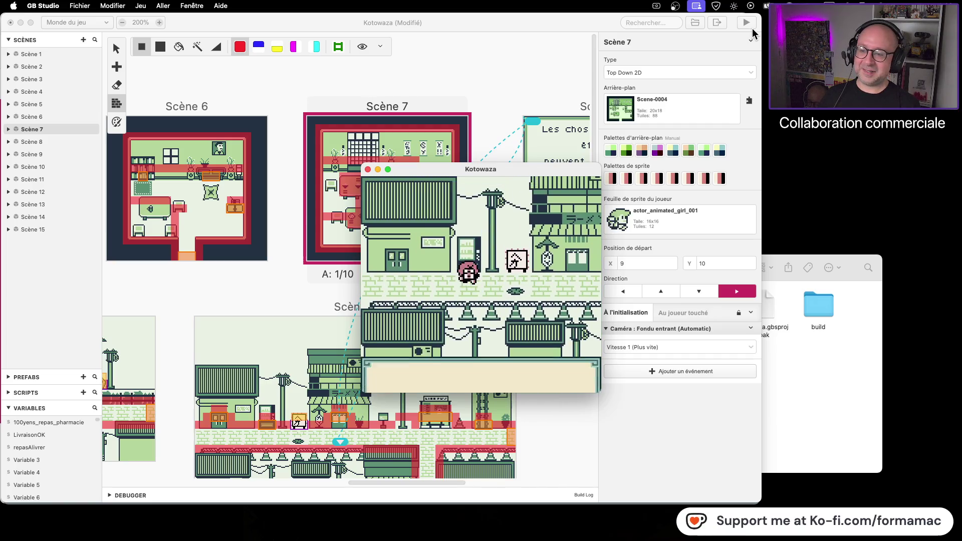
pyautogui.press('z')
pyautogui.press('Down')
pyautogui.press('Left')
pyautogui.press('Right')
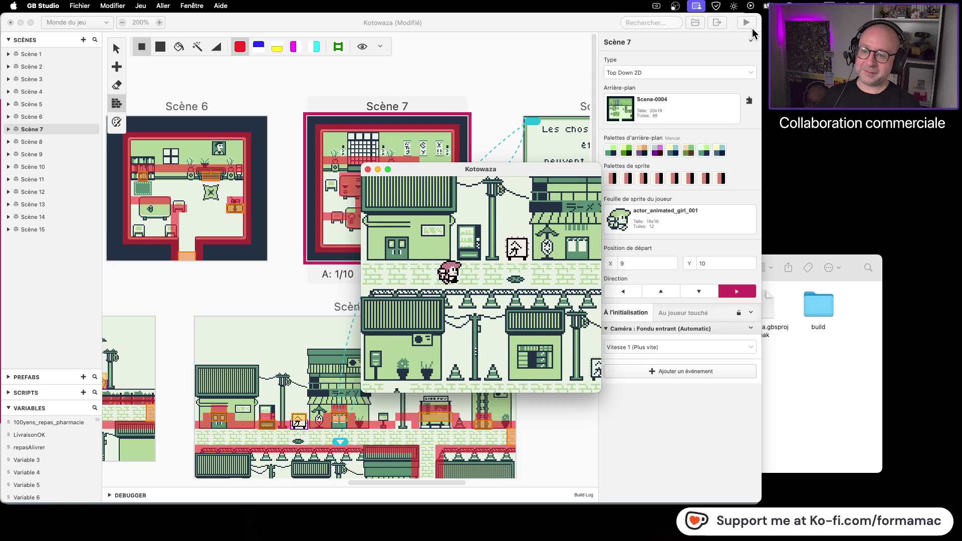
pyautogui.press('Right')
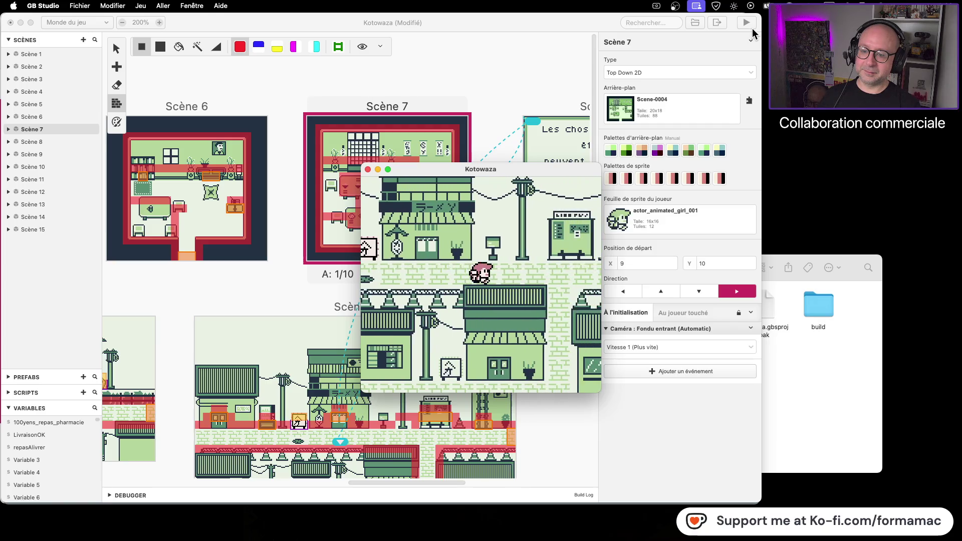
pyautogui.press('Left')
pyautogui.press('Down')
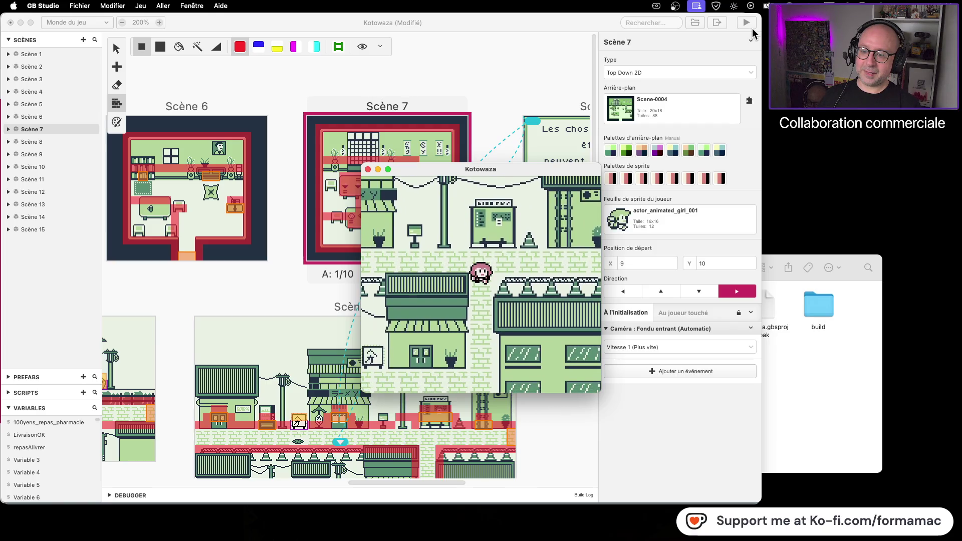
# Step: Close the preview, pan to Scène 10 and shift its speech-bubble actor two tiles right
pyautogui.click(369, 169)
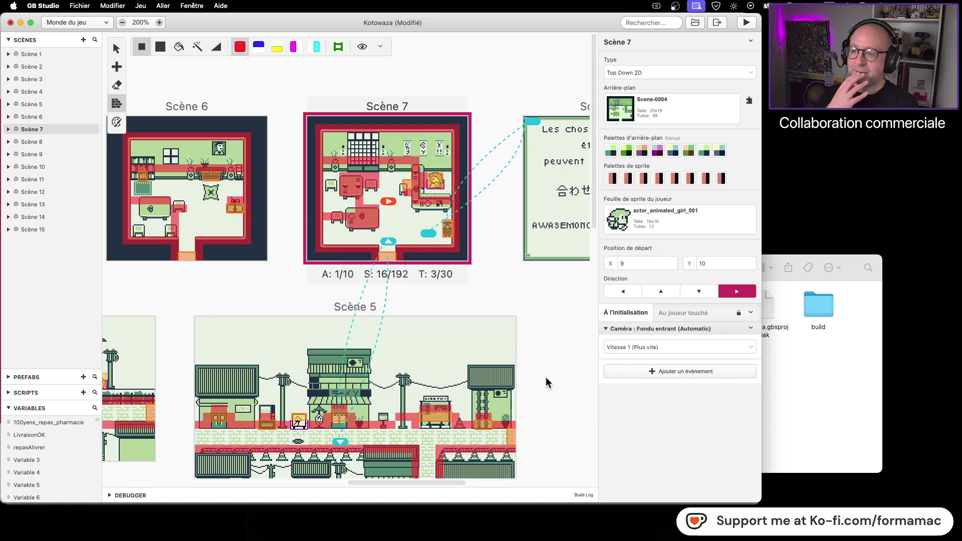
pyautogui.scroll(-5, 546, 382)
pyautogui.hscroll(5, 545, 382)
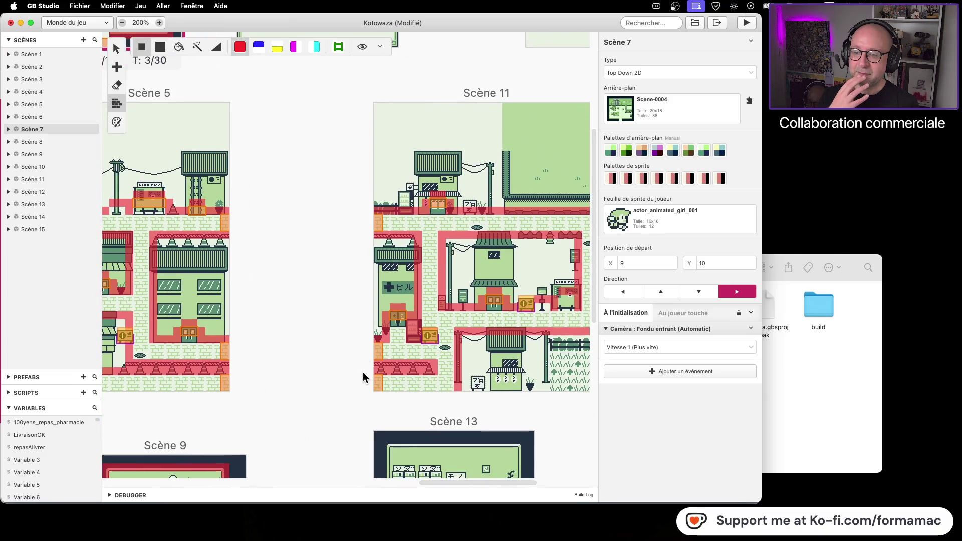
pyautogui.moveTo(362, 371)
pyautogui.mouseDown()
pyautogui.moveTo(246, 199)
pyautogui.moveTo(489, 248)
pyautogui.mouseUp()
pyautogui.scroll(-5, 490, 249)
pyautogui.hscroll(-2, 490, 248)
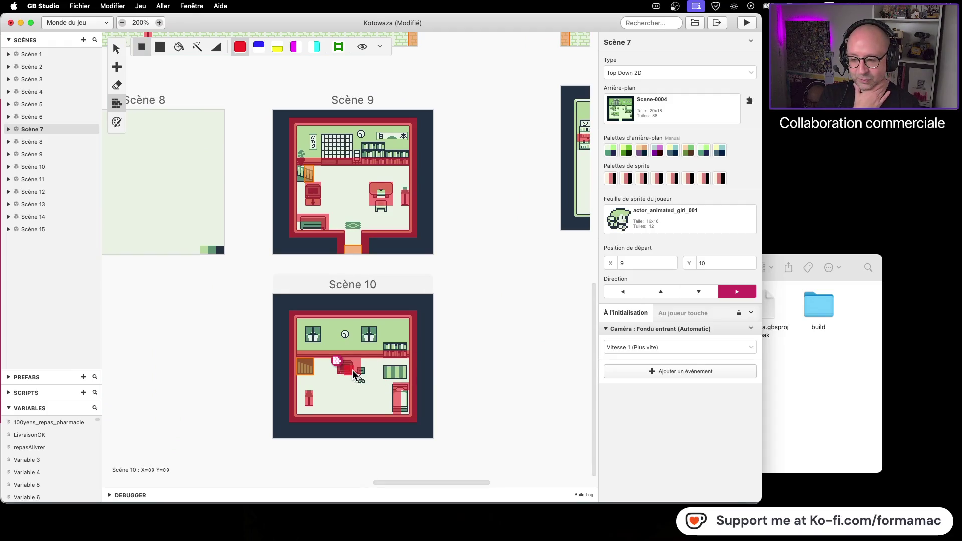
pyautogui.moveTo(353, 370)
pyautogui.mouseDown()
pyautogui.moveTo(368, 378)
pyautogui.moveTo(345, 373)
pyautogui.moveTo(368, 388)
pyautogui.moveTo(340, 378)
pyautogui.moveTo(362, 384)
pyautogui.mouseUp()
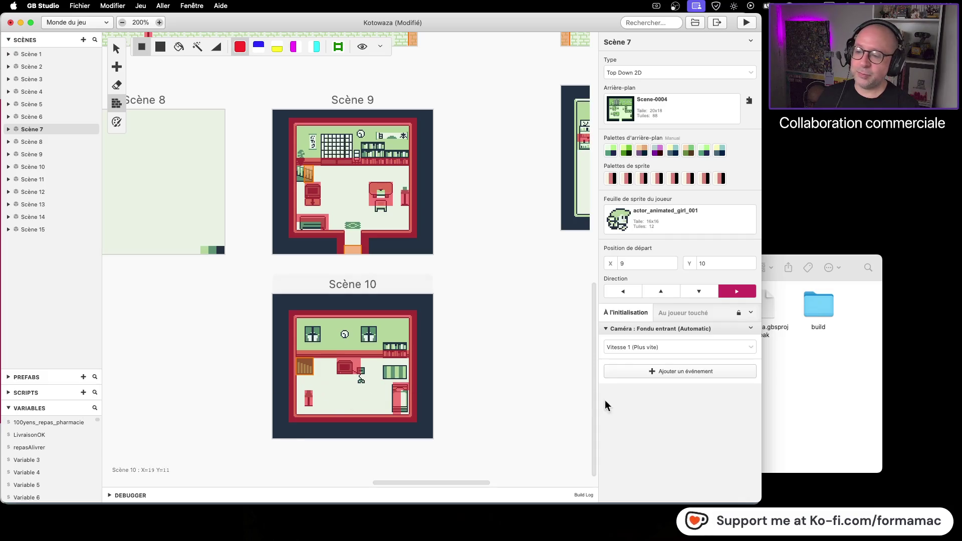
pyautogui.click(788, 391)
# Step: Browse from Graphismes through The Pixel Nook into the GB Studio Indoors folder
pyautogui.click(525, 271)
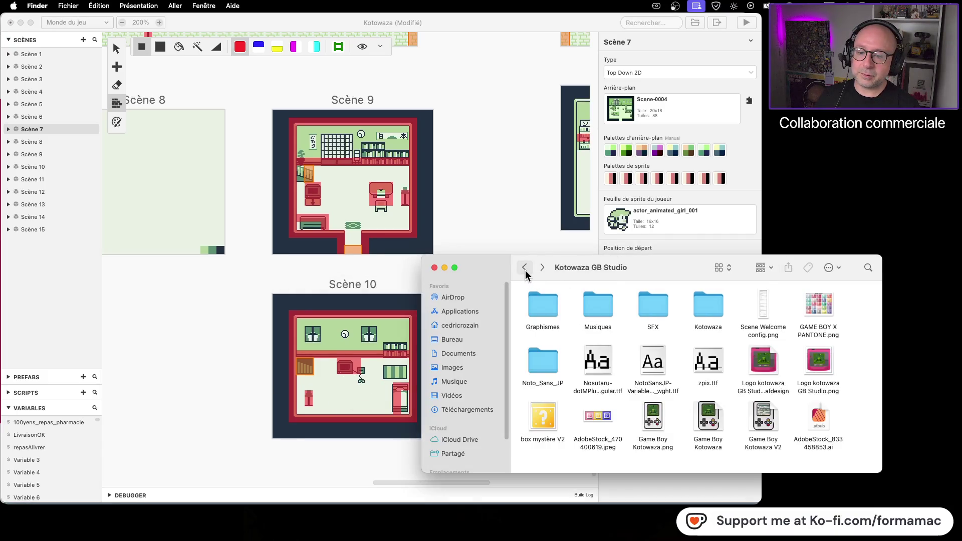
pyautogui.doubleClick(539, 301)
pyautogui.press('super+Up')
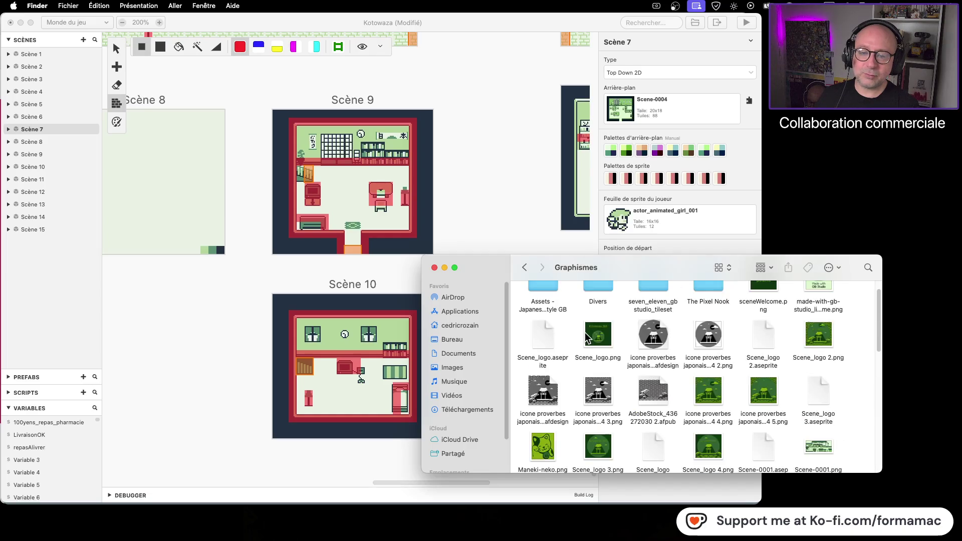
pyautogui.scroll(2, 584, 335)
pyautogui.doubleClick(547, 314)
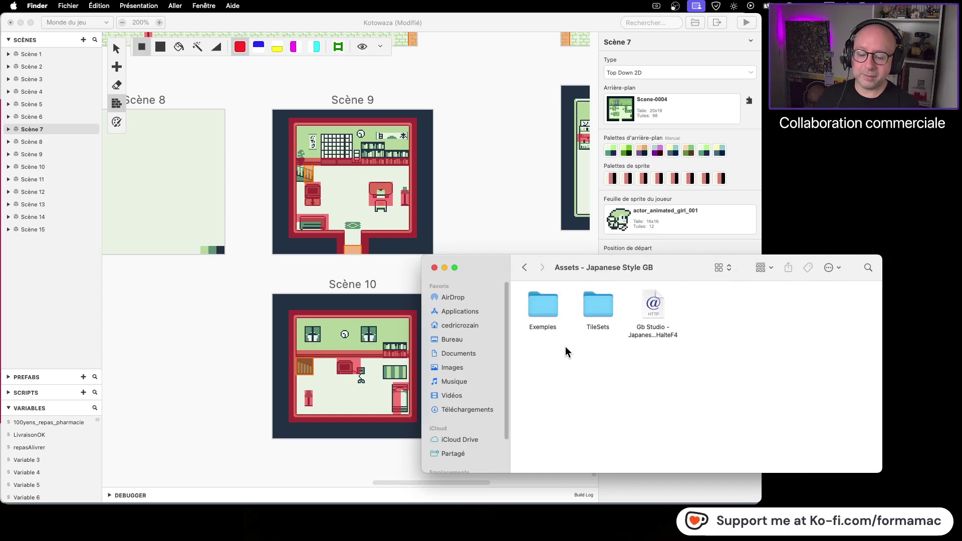
pyautogui.doubleClick(550, 310)
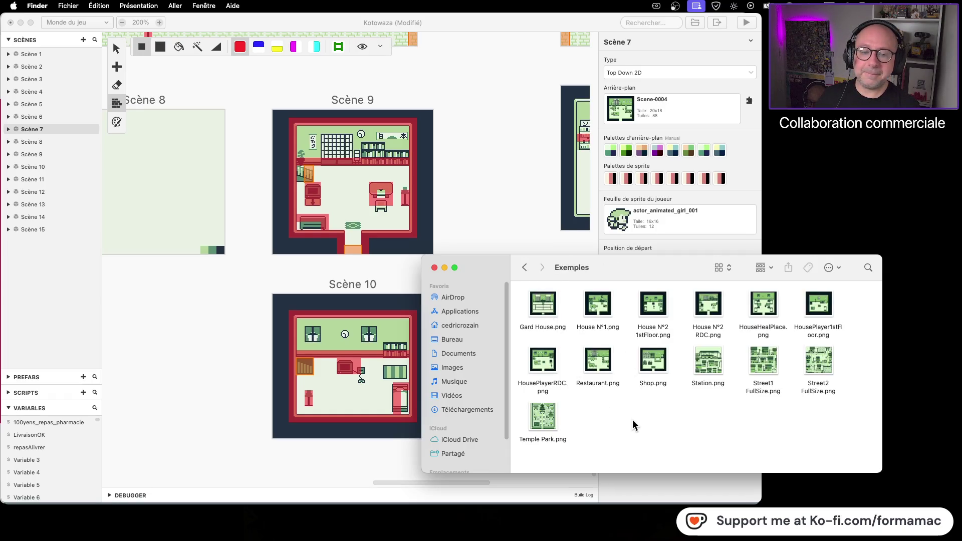
pyautogui.click(525, 267)
pyautogui.doubleClick(597, 305)
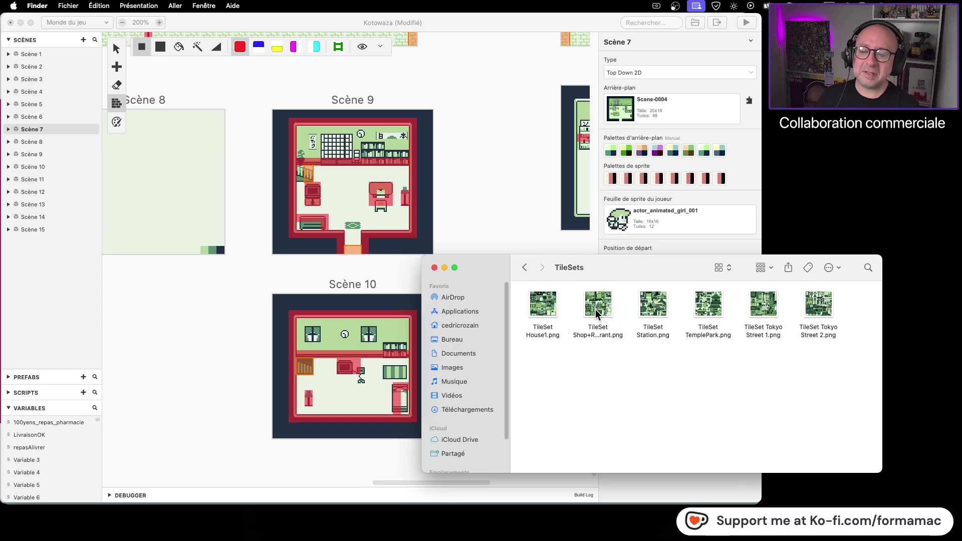
pyautogui.click(525, 269)
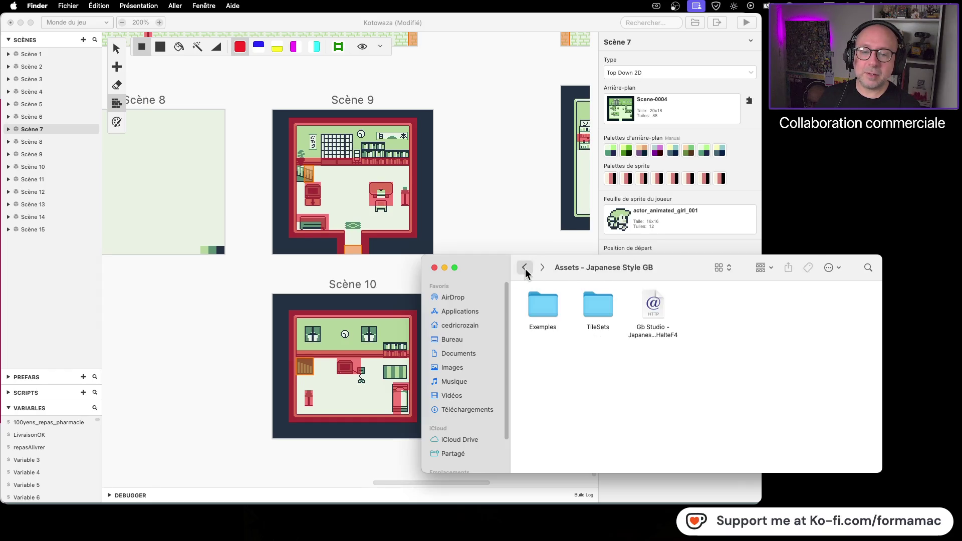
pyautogui.click(525, 271)
pyautogui.doubleClick(715, 310)
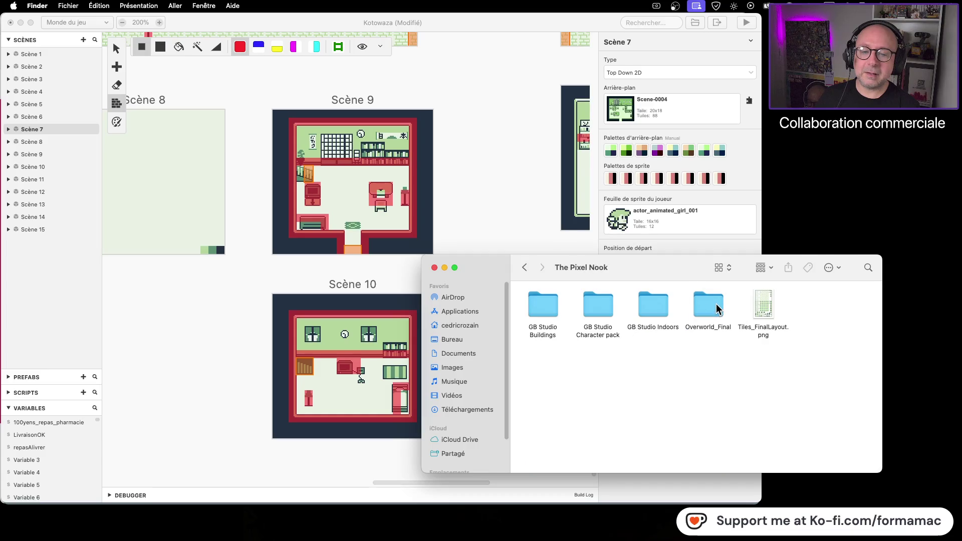
pyautogui.doubleClick(649, 306)
# Step: Quick Look BitsAndBobs(no_scale).png, then open it with LibreSprite
pyautogui.click(600, 307)
pyautogui.press('space')
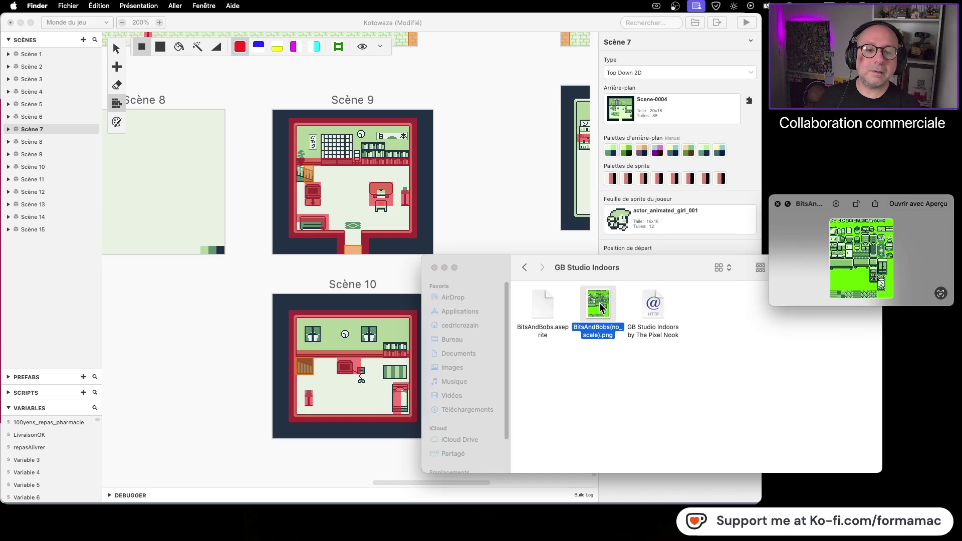
pyautogui.press('space')
pyautogui.rightClick(601, 307)
pyautogui.moveTo(632, 319)
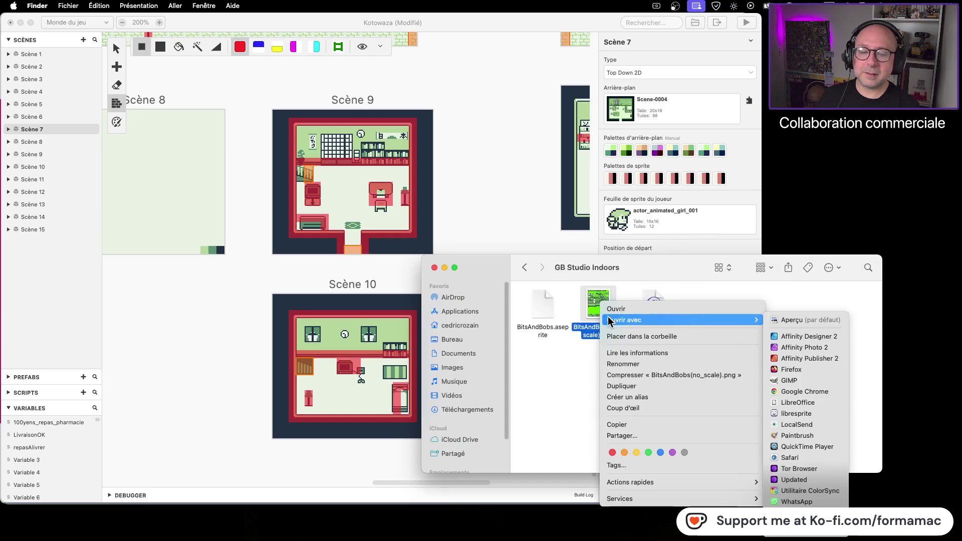
pyautogui.click(816, 413)
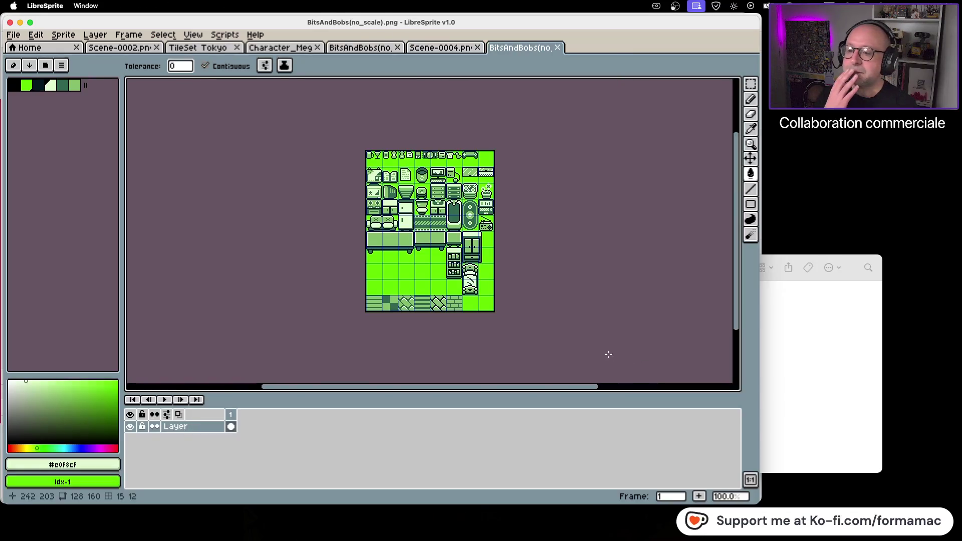
# Step: Zoom into the BitsAndBobs sheet and marquee-select its top-left 16x16 tile
pyautogui.scroll(1, 444, 224)
pyautogui.hscroll(-5, 405, 207)
pyautogui.scroll(5, 435, 251)
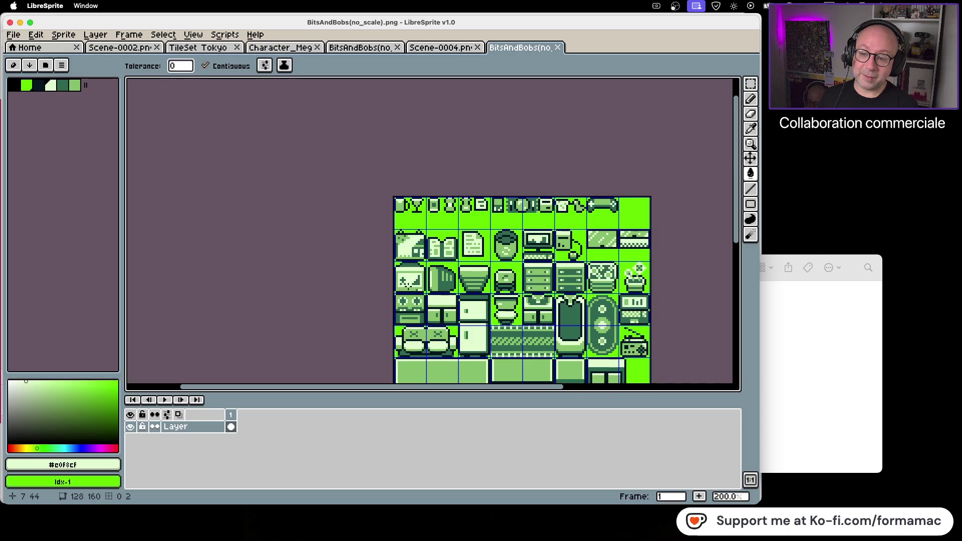
pyautogui.click(750, 83)
pyautogui.moveTo(420, 242); pyautogui.dragTo(396, 260)
pyautogui.click(326, 150)
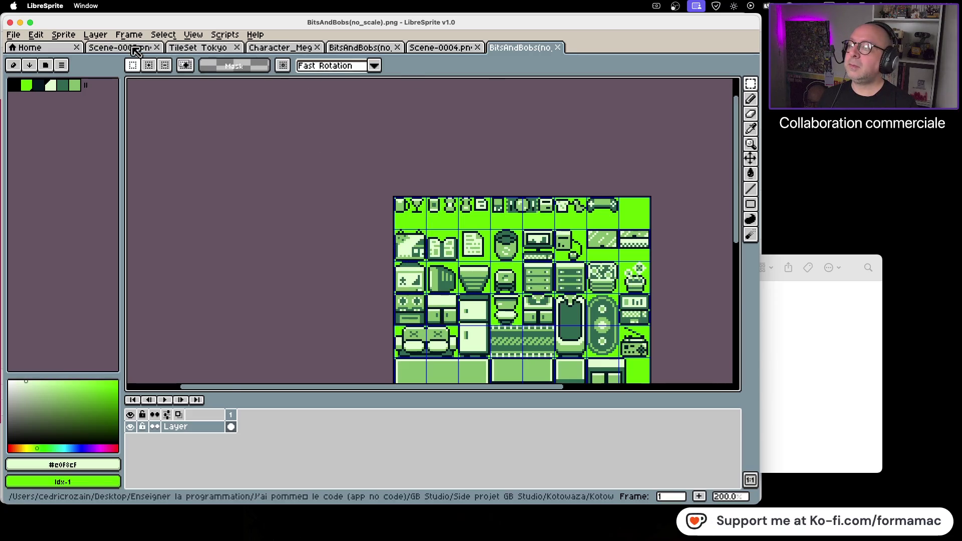
# Step: Close the Scene-0002, TileSet Tokyo Street 1 and Scene-0004 files
pyautogui.click(136, 50)
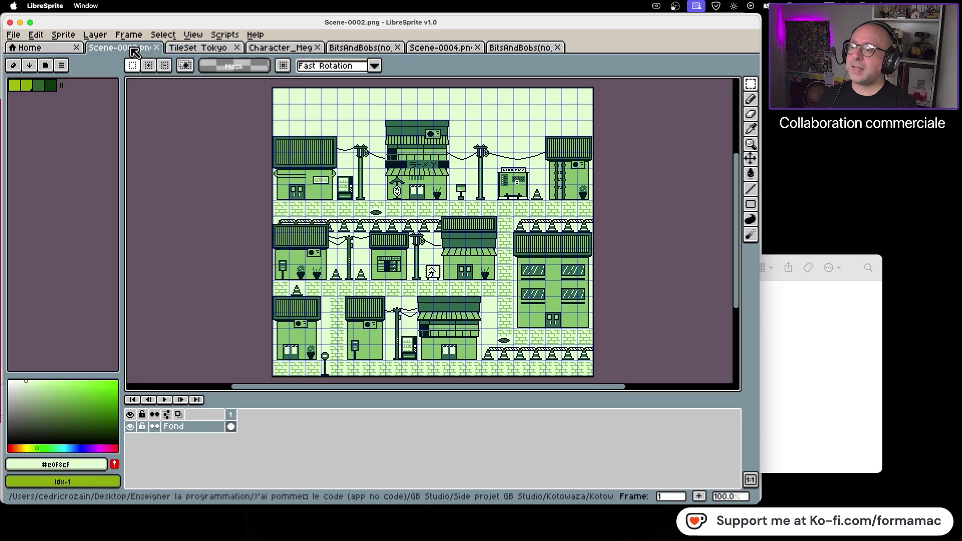
pyautogui.click(157, 48)
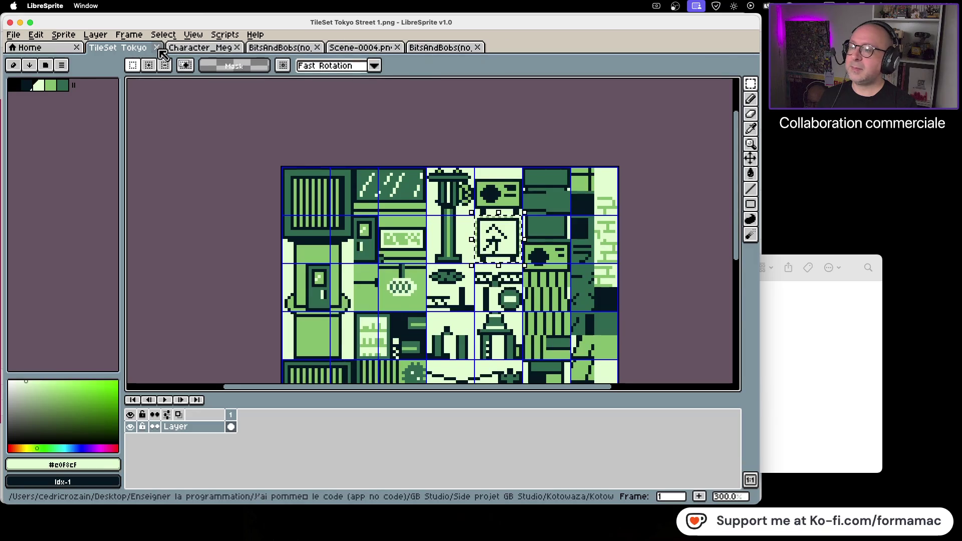
pyautogui.click(159, 49)
pyautogui.click(173, 48)
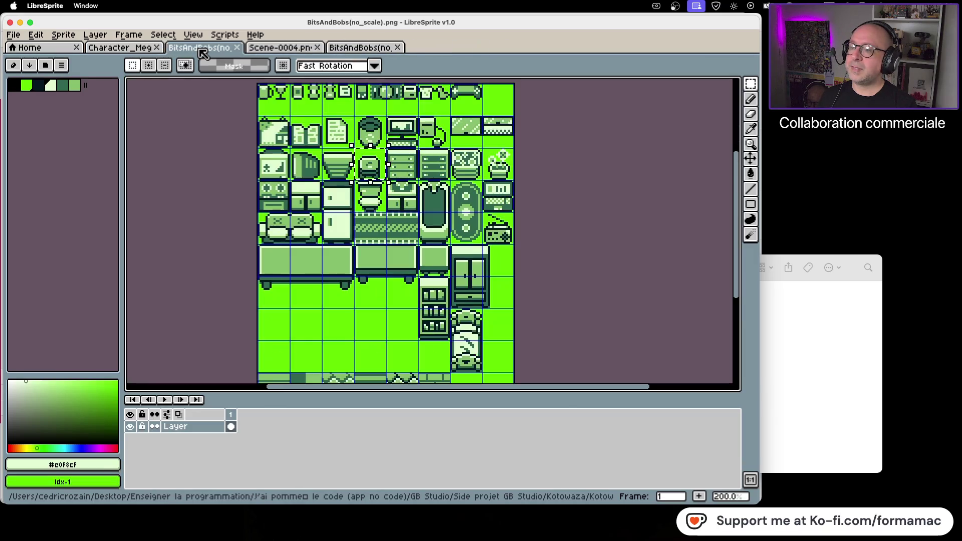
pyautogui.click(296, 48)
pyautogui.scroll(2, 401, 230)
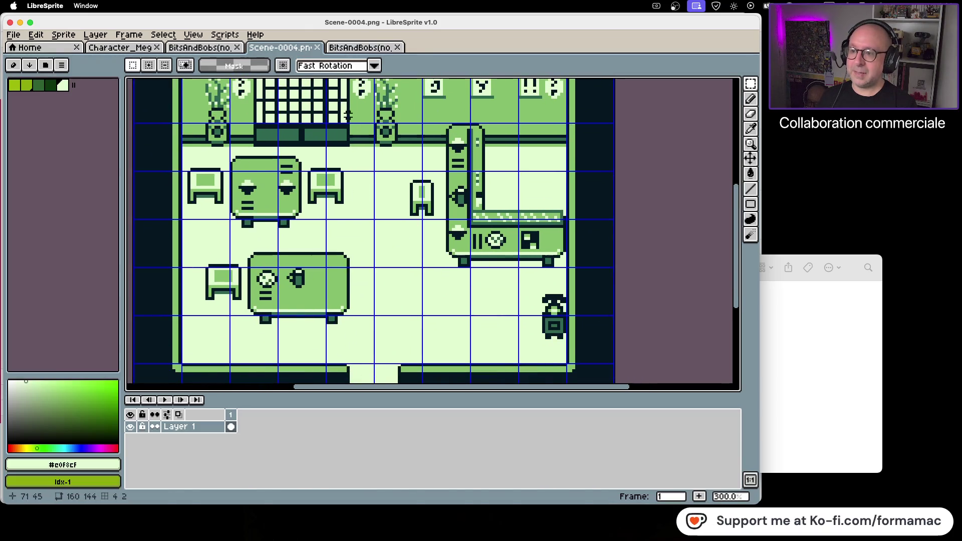
pyautogui.click(320, 49)
pyautogui.click(862, 389)
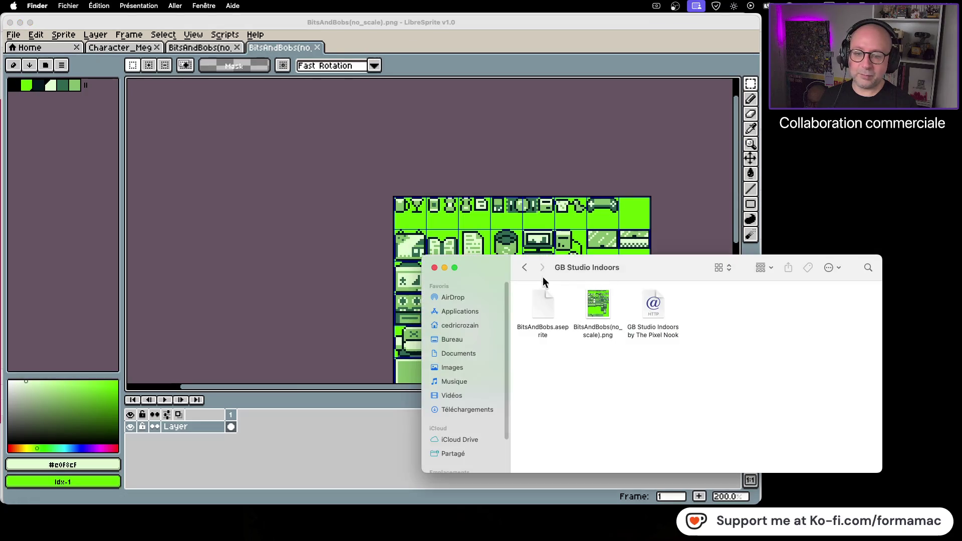
# Step: Go back up to the Graphismes folder and open Scene-0007.aseprite
pyautogui.click(525, 267)
pyautogui.click(525, 267)
pyautogui.click(526, 267)
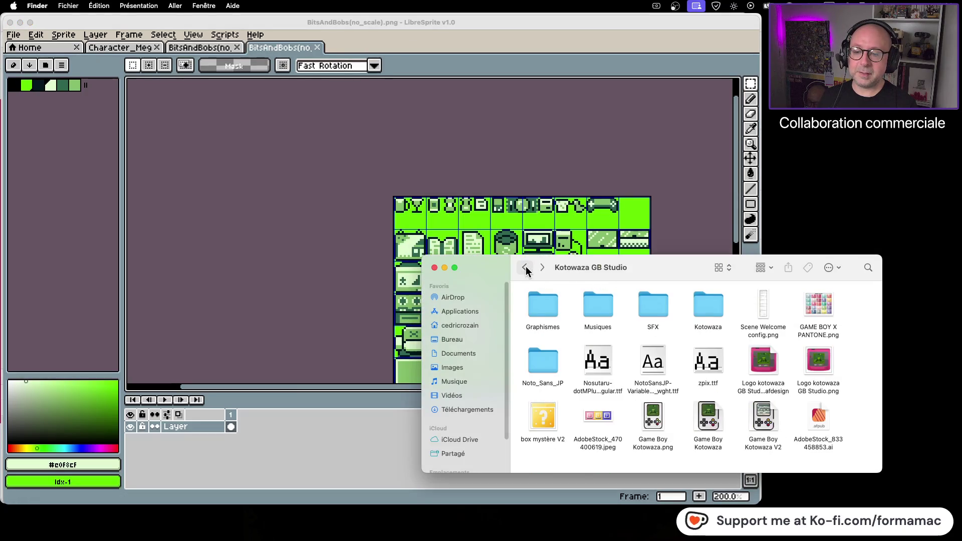
pyautogui.doubleClick(548, 298)
pyautogui.scroll(-10, 653, 356)
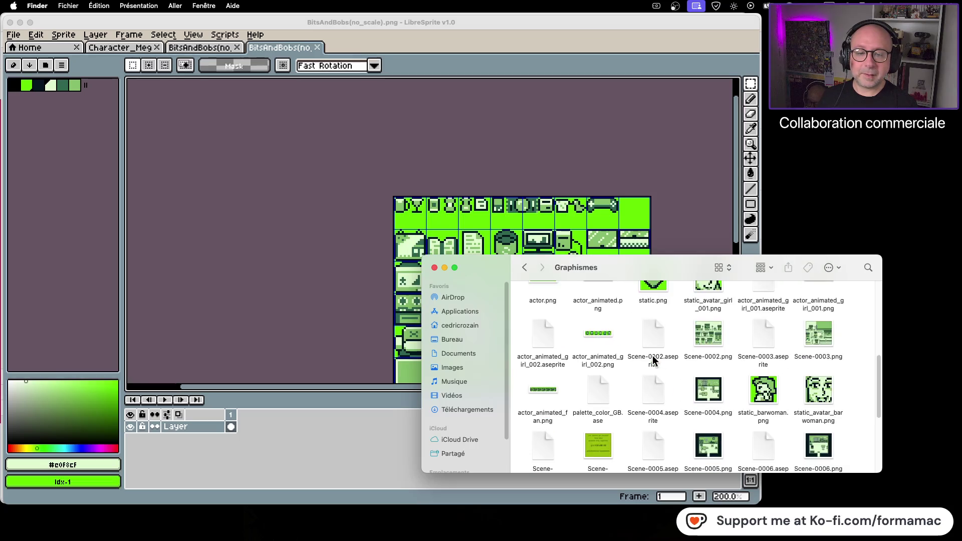
pyautogui.scroll(-2, 653, 365)
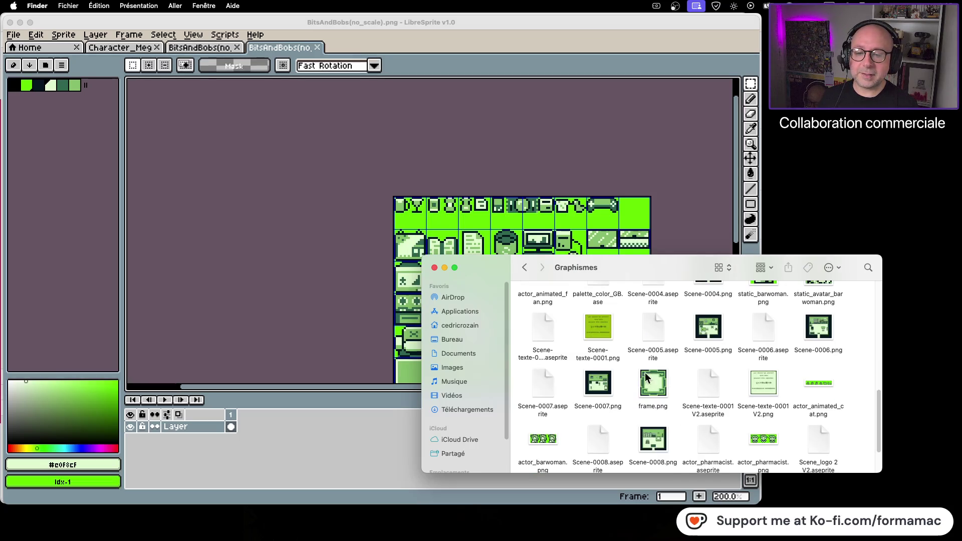
pyautogui.doubleClick(537, 381)
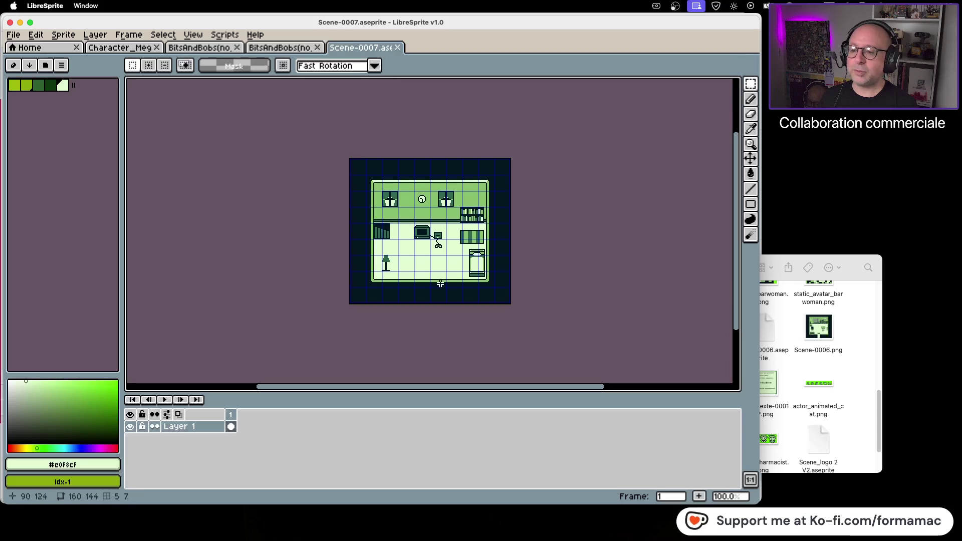
# Step: Paste the 16x16 tile over the window right of the clock and commit it
pyautogui.scroll(1, 492, 190)
pyautogui.scroll(3, 491, 191)
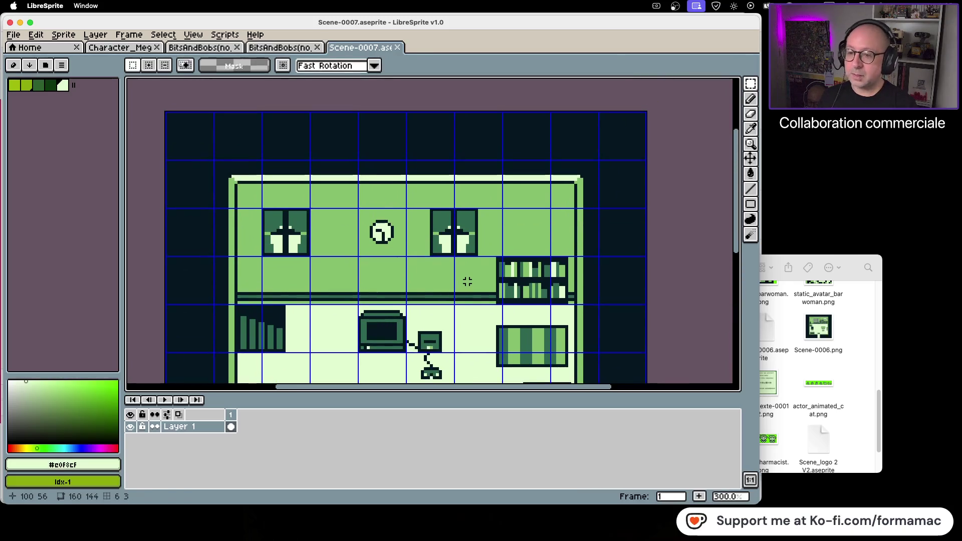
pyautogui.press('super+v')
pyautogui.moveTo(206, 197)
pyautogui.mouseDown()
pyautogui.moveTo(466, 251)
pyautogui.moveTo(451, 241)
pyautogui.mouseUp()
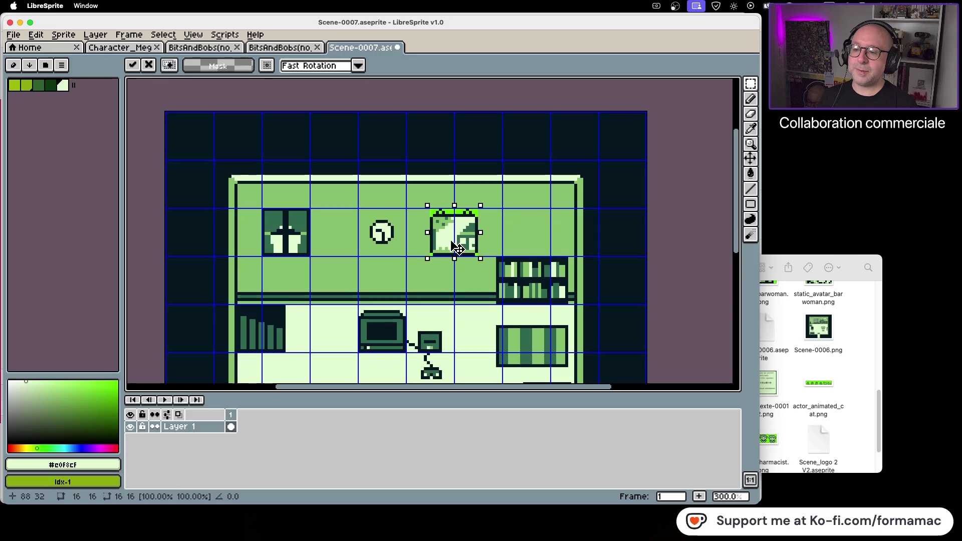
pyautogui.press('Return')
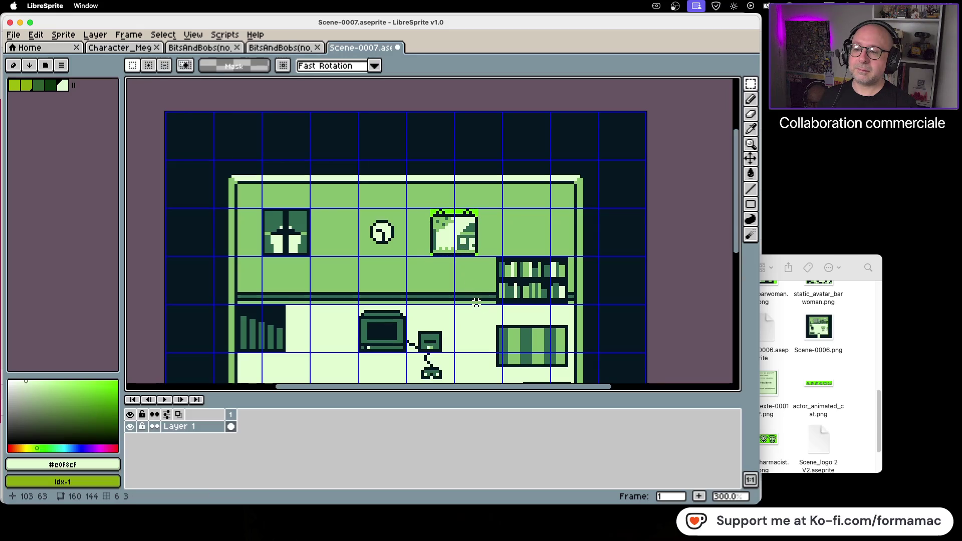
# Step: Fill the tile's three bright-green corners with the wall green #86c06c
pyautogui.scroll(2, 489, 218)
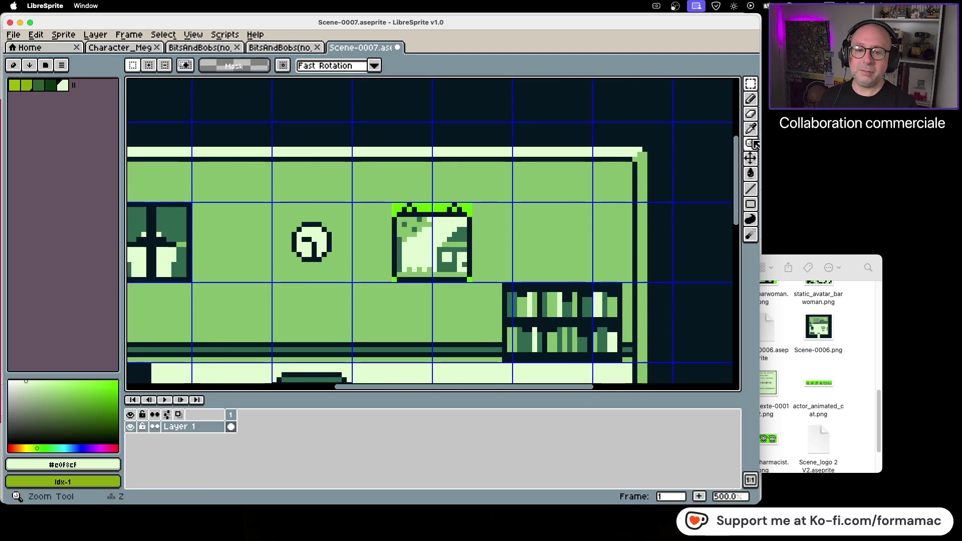
pyautogui.click(750, 129)
pyautogui.click(625, 175)
pyautogui.click(750, 173)
pyautogui.click(465, 206)
pyautogui.click(395, 280)
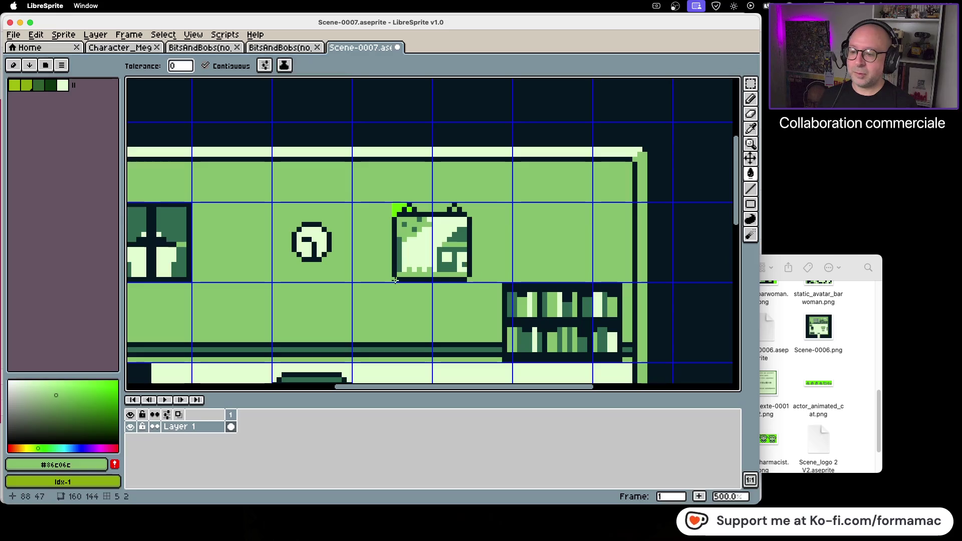
pyautogui.click(406, 209)
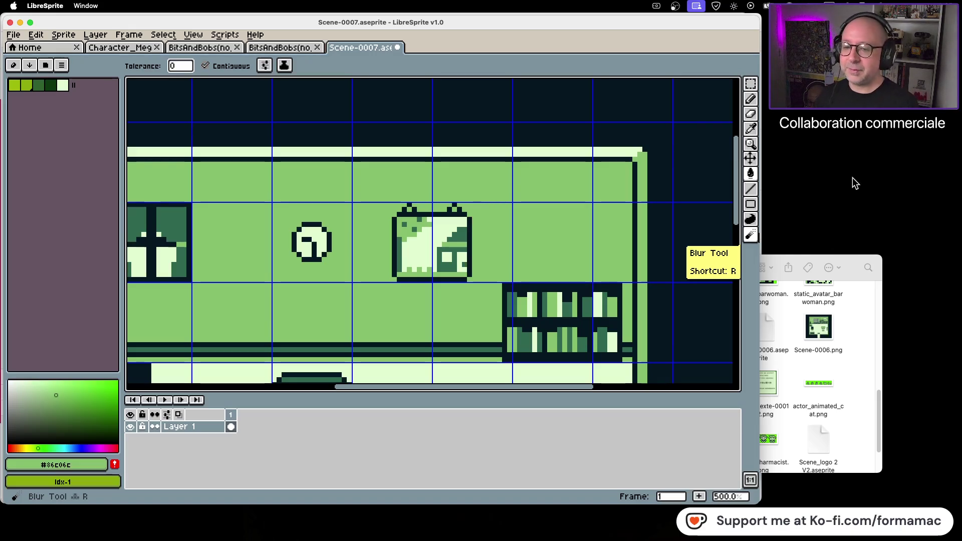
pyautogui.scroll(-4, 417, 239)
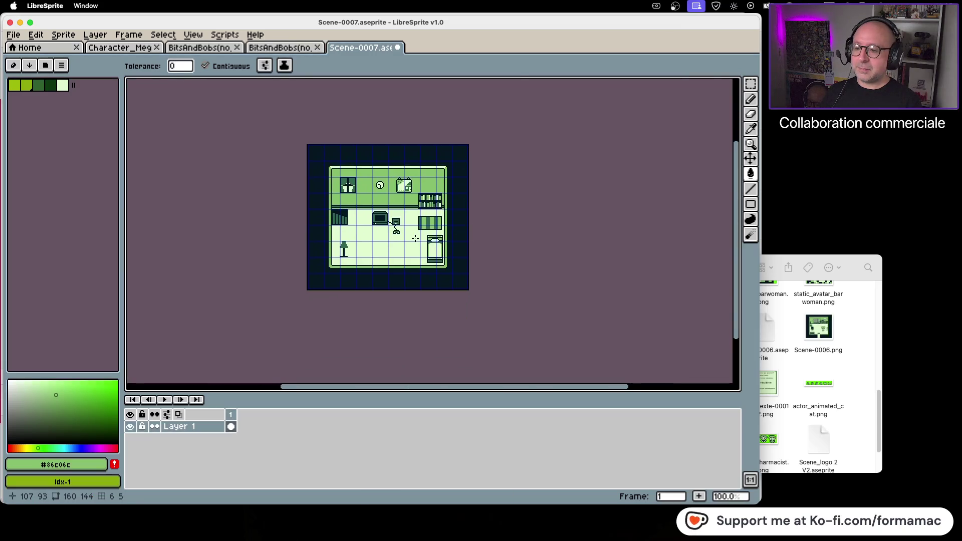
# Step: Bring the lower part of the room into view and save Scene-0007.aseprite
pyautogui.scroll(2, 418, 240)
pyautogui.scroll(3, 508, 330)
pyautogui.hscroll(-3, 508, 329)
pyautogui.scroll(1, 507, 289)
pyautogui.moveTo(506, 288); pyautogui.dragTo(483, 166)
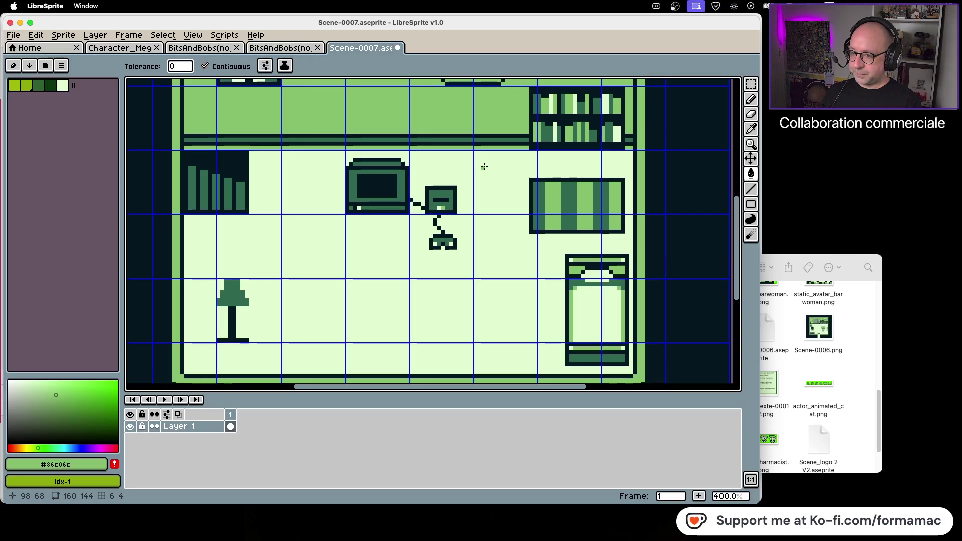
pyautogui.hotkey('ctrl', 's')
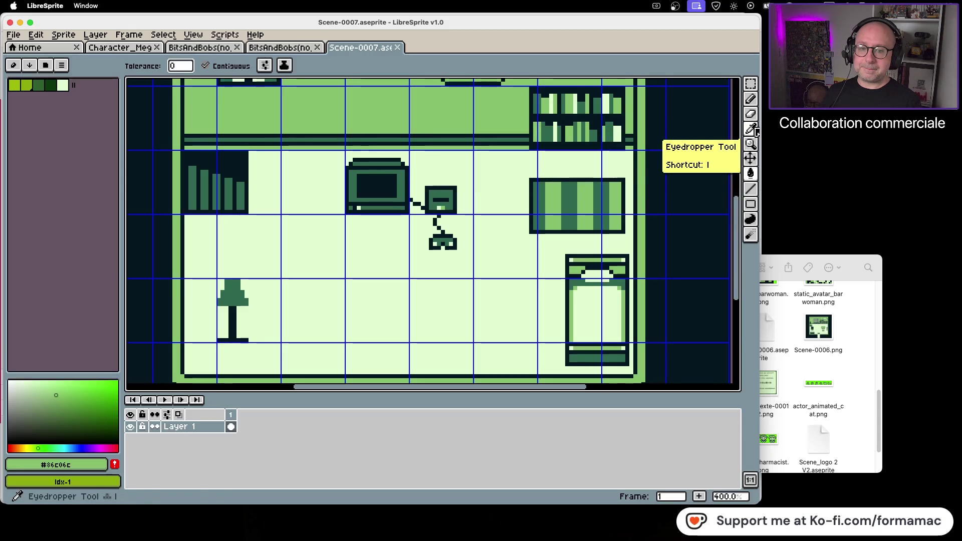
# Step: Pick the pale #e0f8cf green and pencil a plus shape with a row beneath on the monitor
pyautogui.click(755, 131)
pyautogui.click(602, 153)
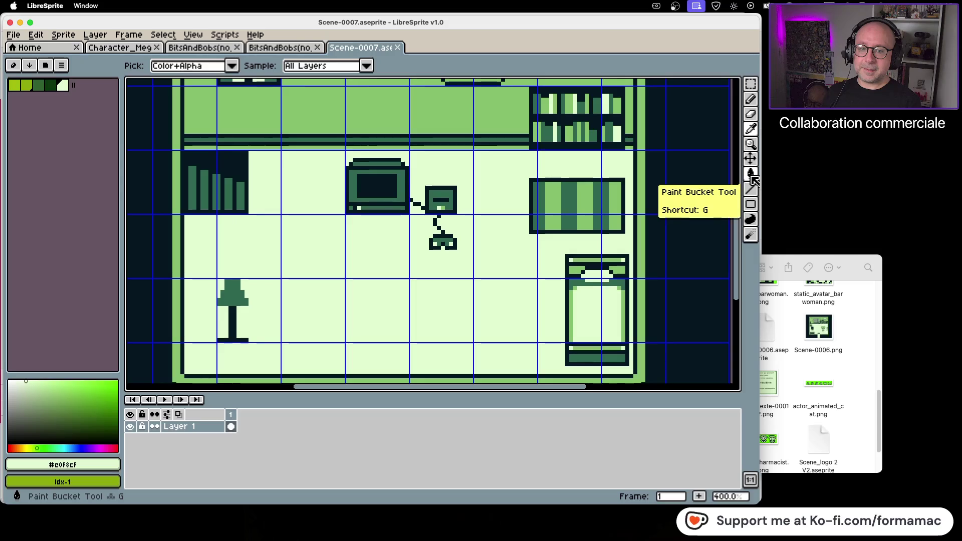
pyautogui.click(750, 99)
pyautogui.scroll(1, 363, 181)
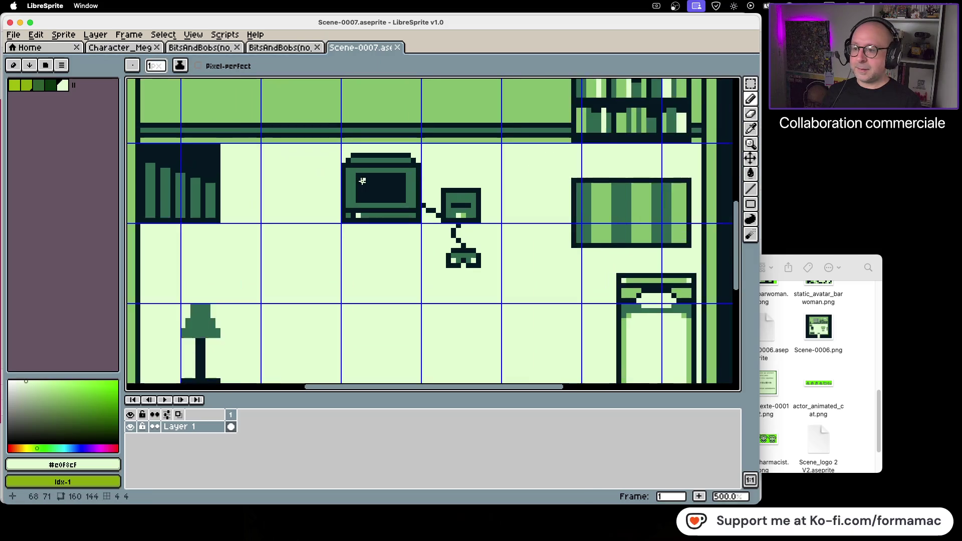
pyautogui.scroll(2, 362, 181)
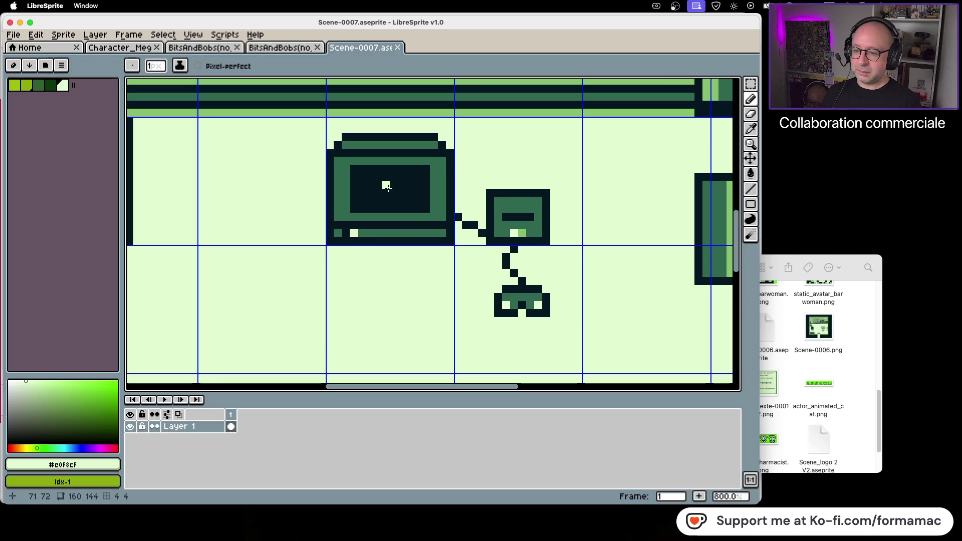
pyautogui.click(386, 178)
pyautogui.click(393, 185)
pyautogui.click(386, 184)
pyautogui.click(386, 193)
pyautogui.click(387, 200)
pyautogui.moveTo(390, 201); pyautogui.dragTo(376, 201)
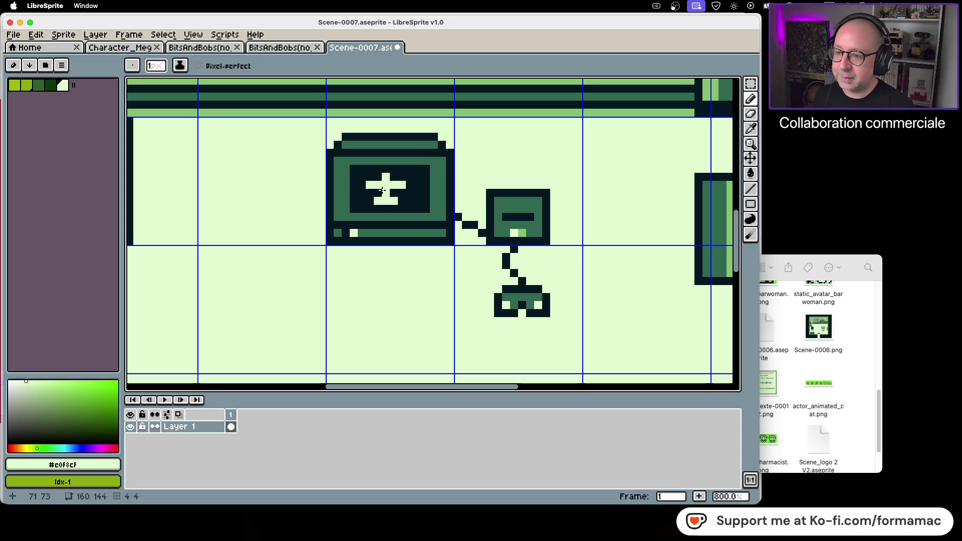
# Step: Undo the cross strokes and draw pale horizontal lines and a vertical bar on the screen instead
pyautogui.hotkey('ctrl', 'z')
pyautogui.hotkey('ctrl', 'z')
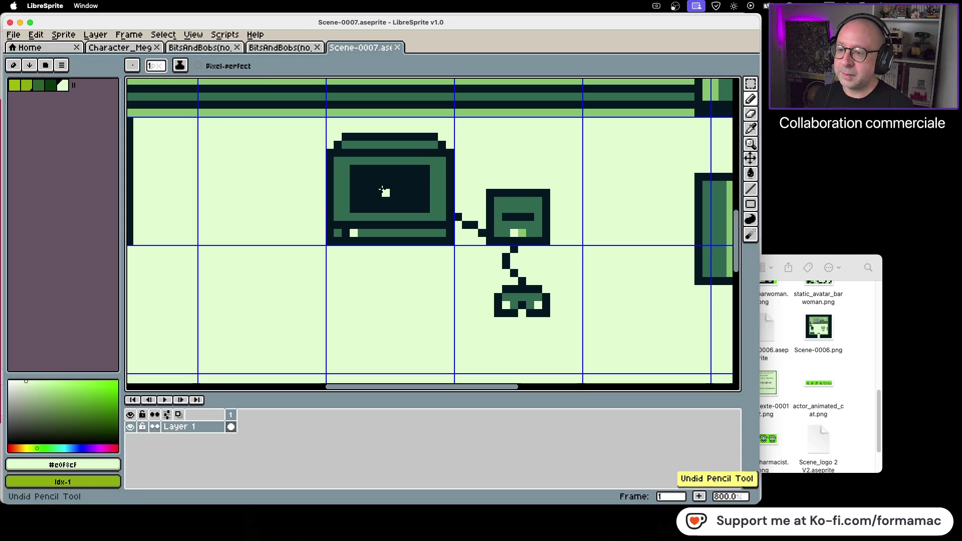
pyautogui.hotkey('ctrl', 'z')
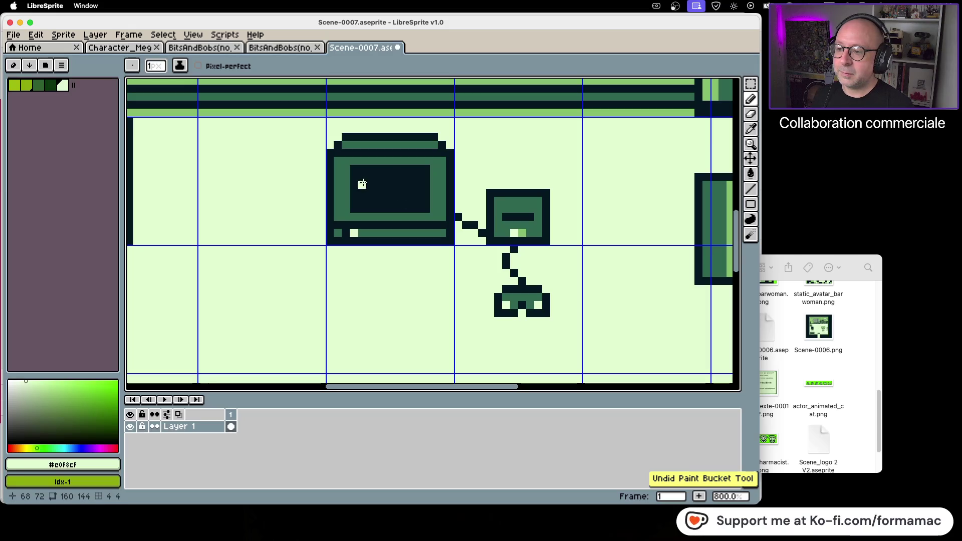
pyautogui.moveTo(362, 177); pyautogui.dragTo(380, 176)
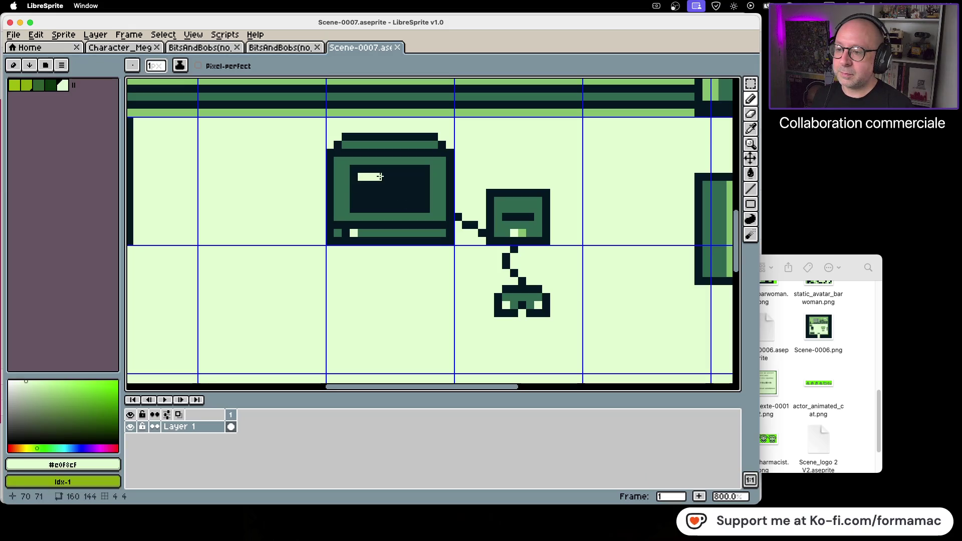
pyautogui.click(371, 193)
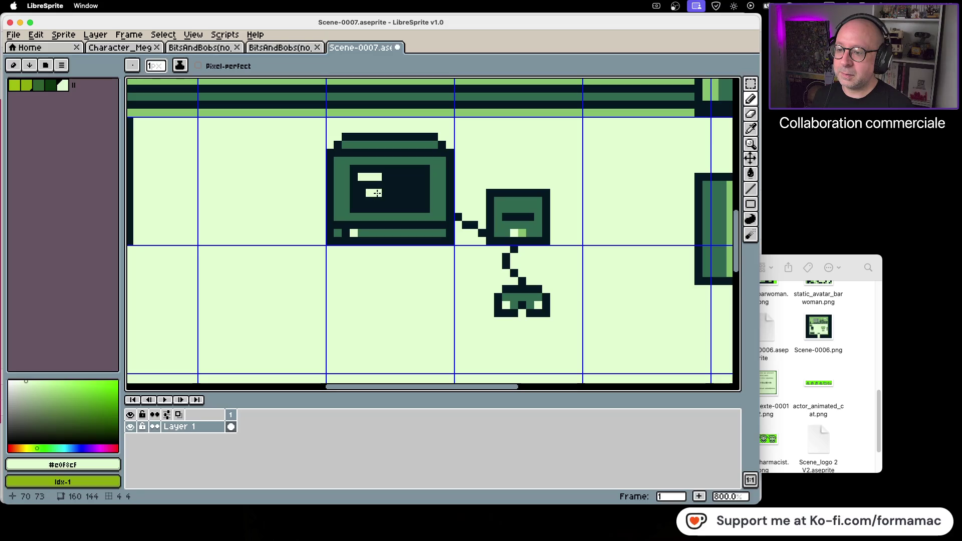
pyautogui.click(410, 177)
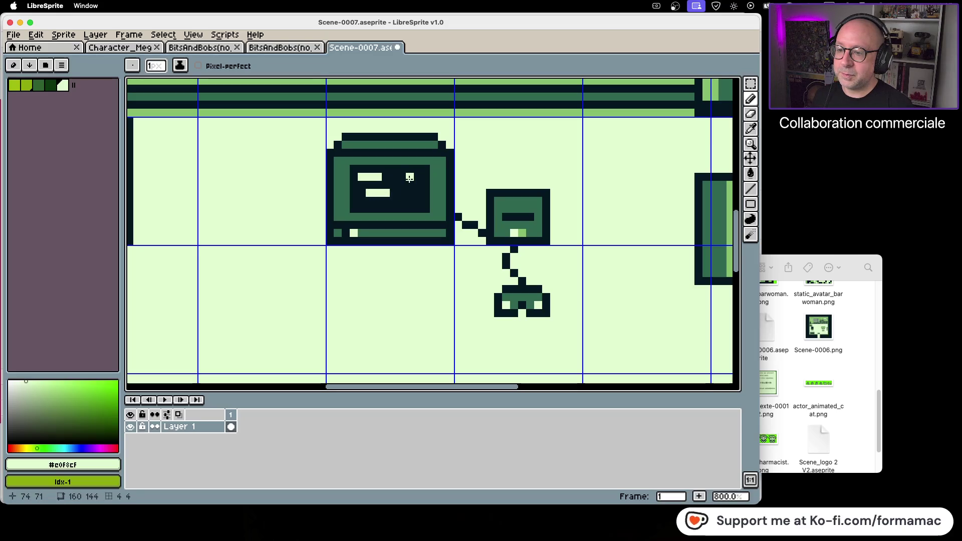
pyautogui.moveTo(407, 191); pyautogui.dragTo(408, 201)
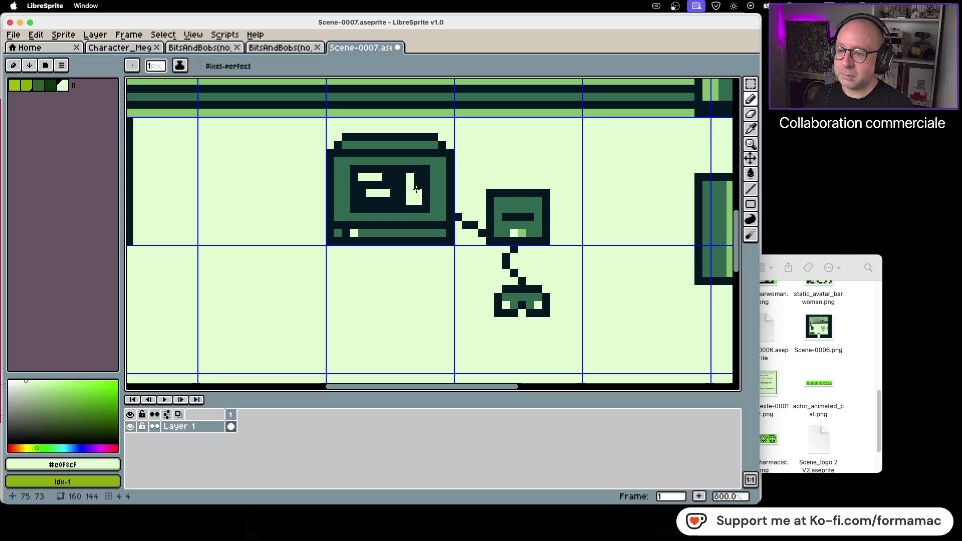
pyautogui.scroll(-5, 428, 266)
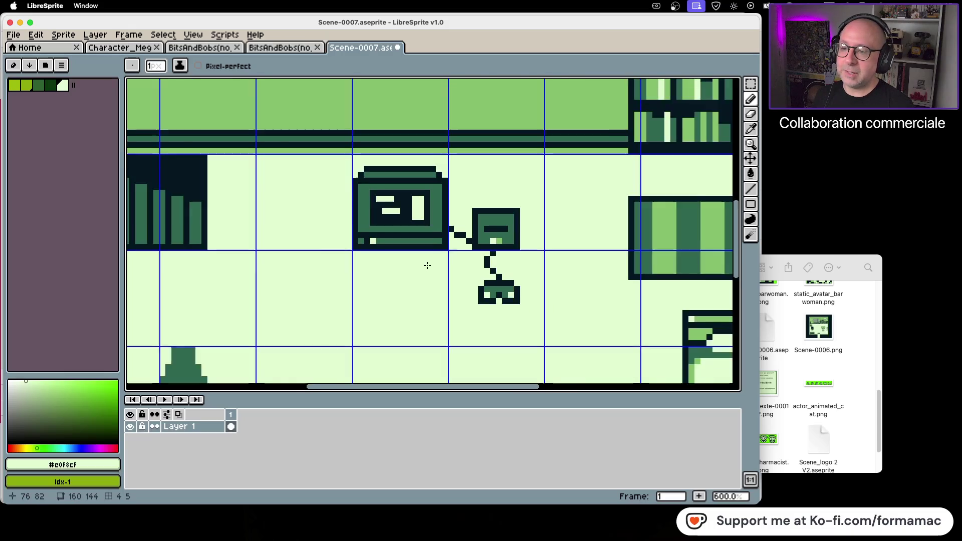
pyautogui.moveTo(416, 230)
pyautogui.mouseDown()
pyautogui.moveTo(351, 230)
pyautogui.moveTo(421, 314)
pyautogui.mouseUp()
# Step: Export the room as Scene-0007.png, overwriting the existing file in Graphismes
pyautogui.press('super+s')
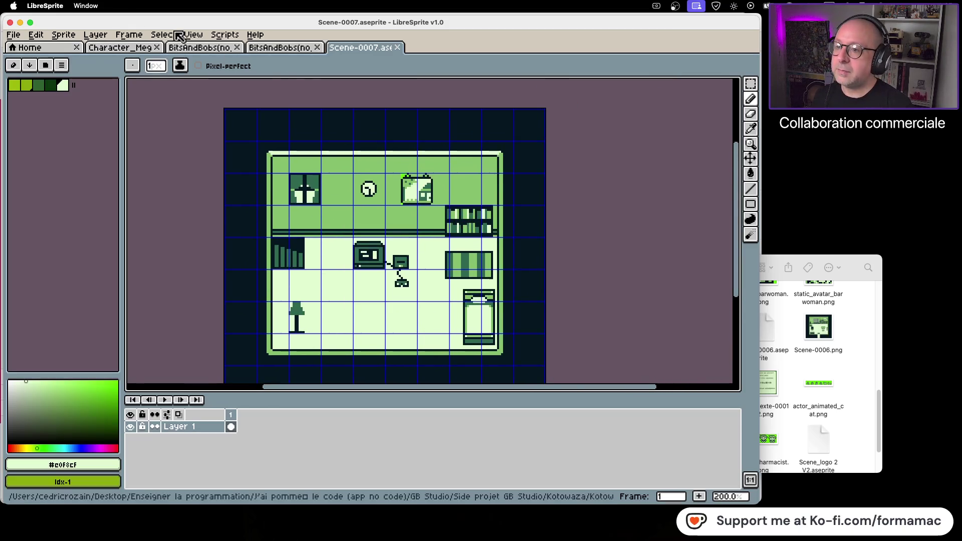
pyautogui.click(13, 34)
pyautogui.click(52, 102)
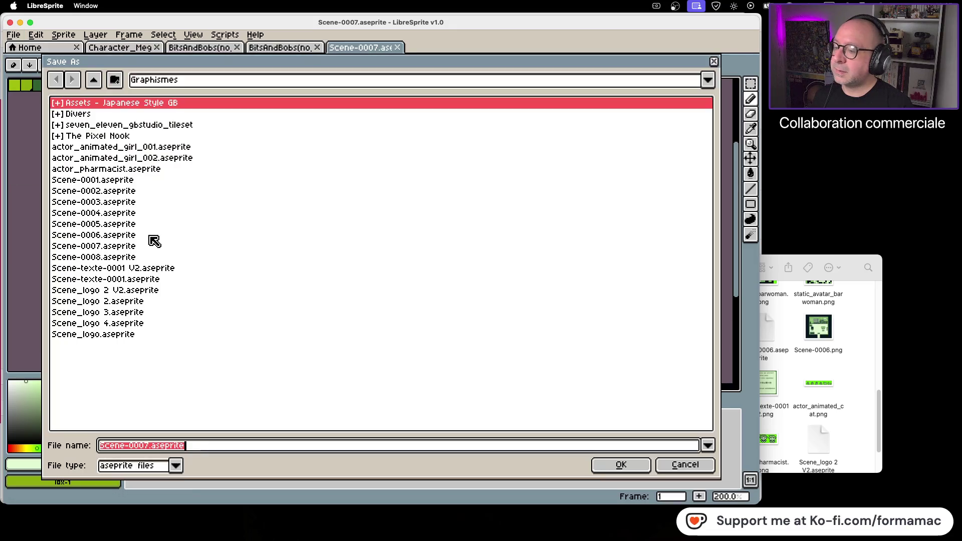
pyautogui.click(177, 466)
pyautogui.click(145, 431)
pyautogui.click(607, 465)
pyautogui.click(303, 289)
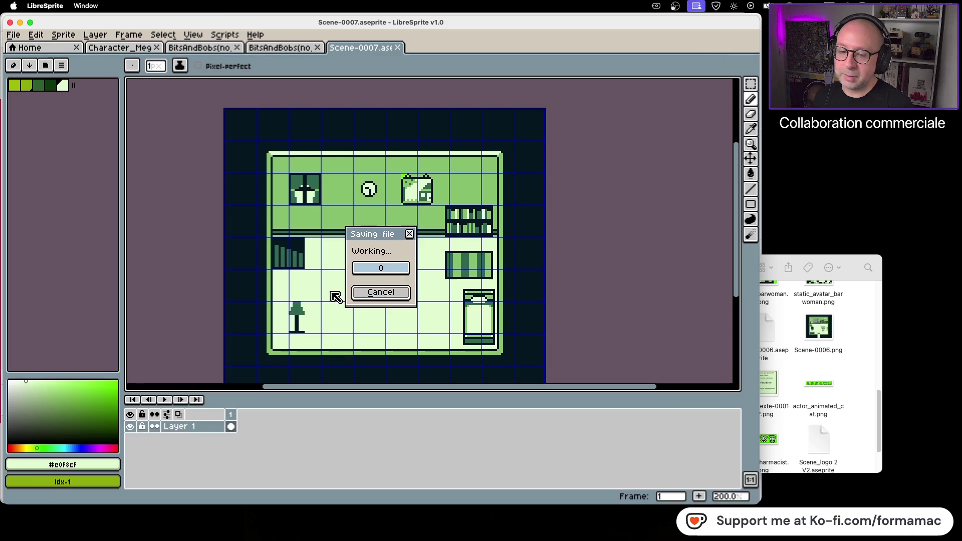
pyautogui.click(877, 363)
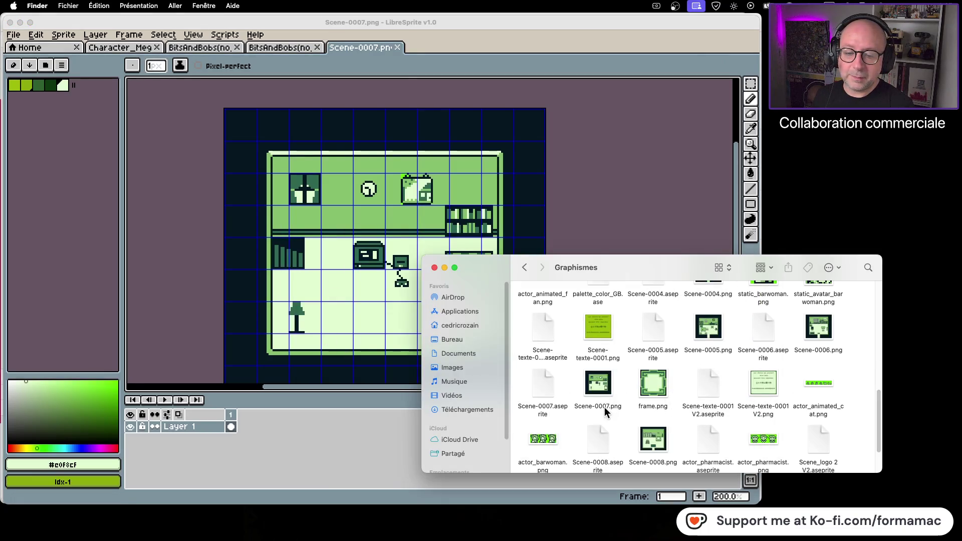
# Step: Go up to the Kotowaza folder, then save and close the GB Studio project
pyautogui.click(600, 389)
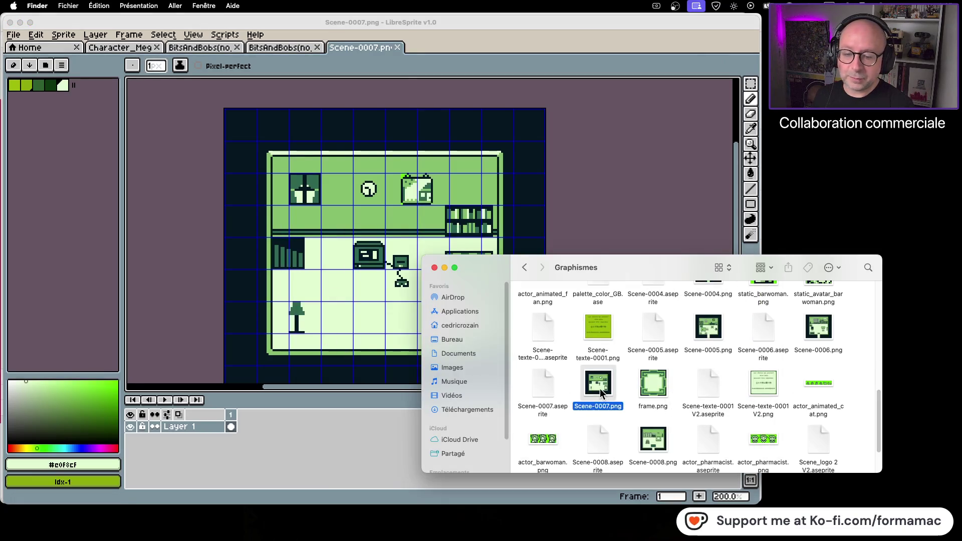
pyautogui.click(524, 268)
pyautogui.doubleClick(721, 313)
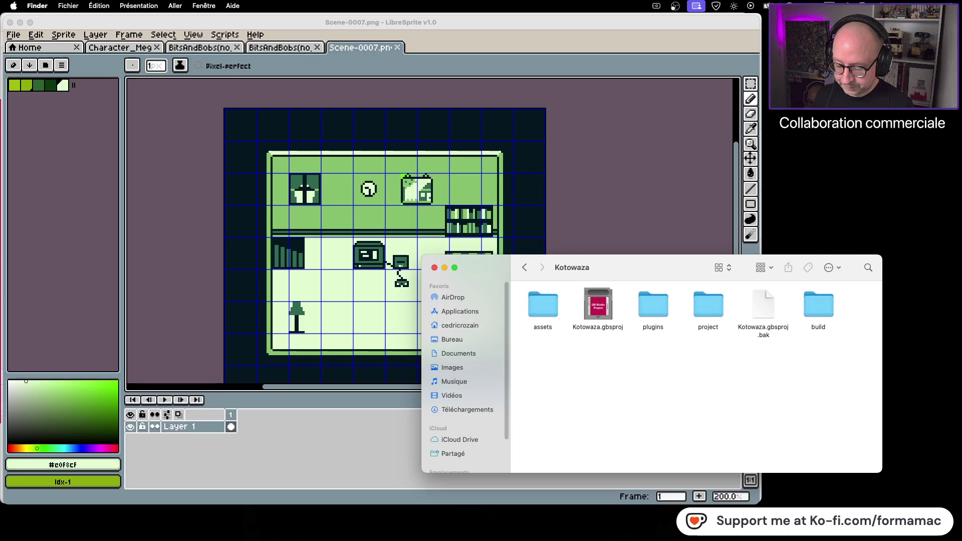
pyautogui.press('super+Tab')
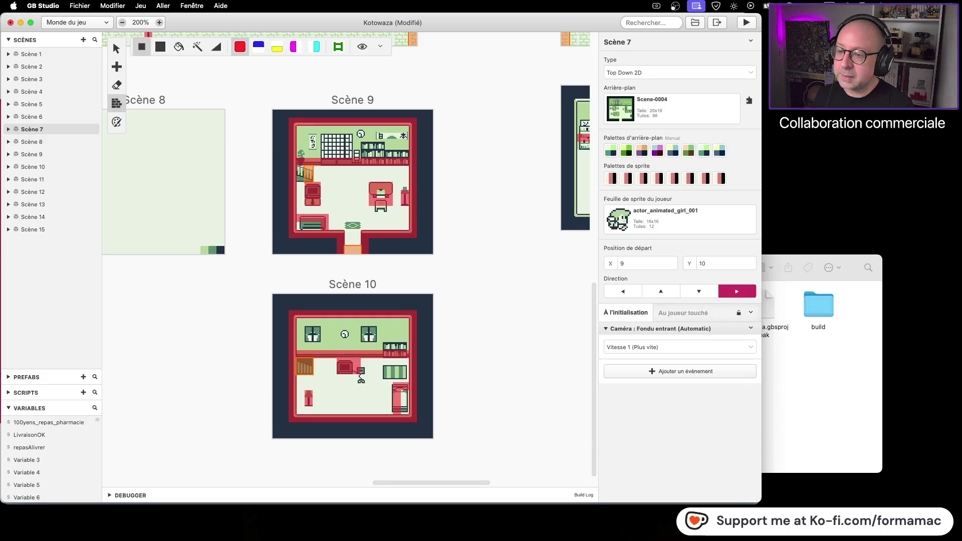
pyautogui.press('super+s')
pyautogui.press('super+w')
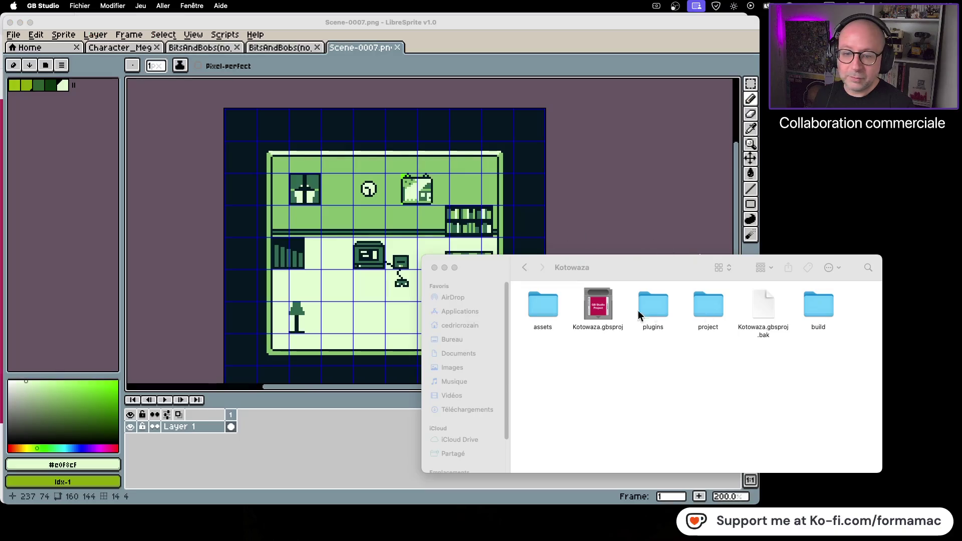
# Step: Check assets/backgrounds, then reopen Kotowaza.gbsproj in GB Studio
pyautogui.click(601, 301)
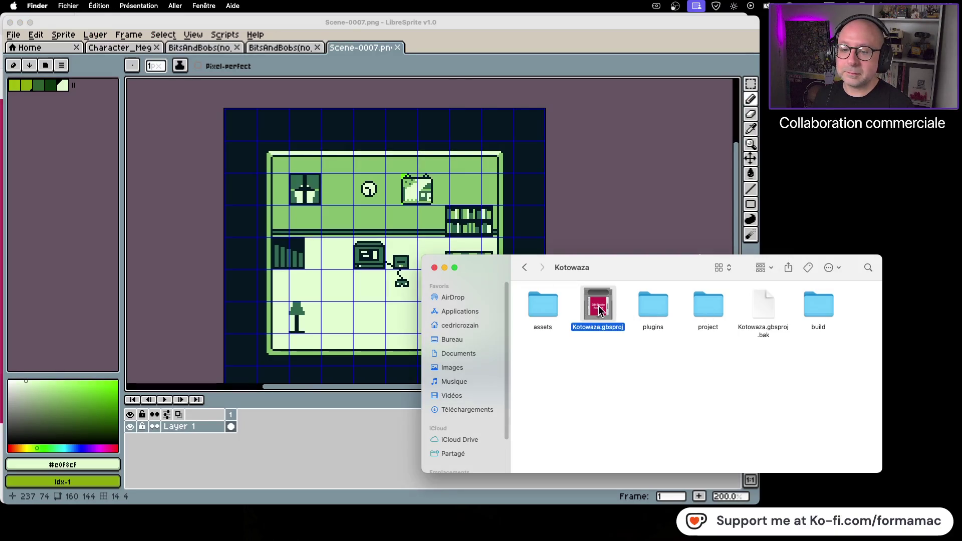
pyautogui.doubleClick(543, 306)
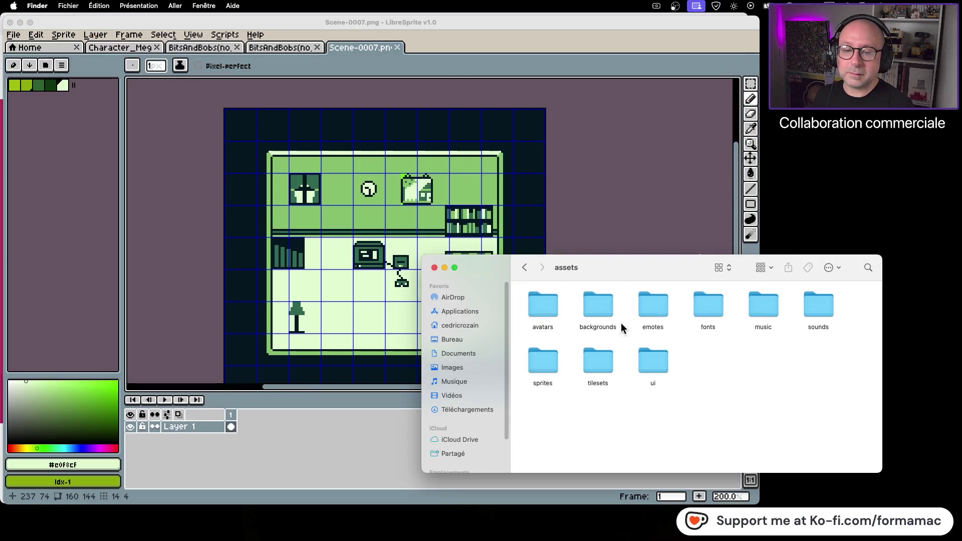
pyautogui.doubleClick(583, 310)
pyautogui.press('super+shift+4')
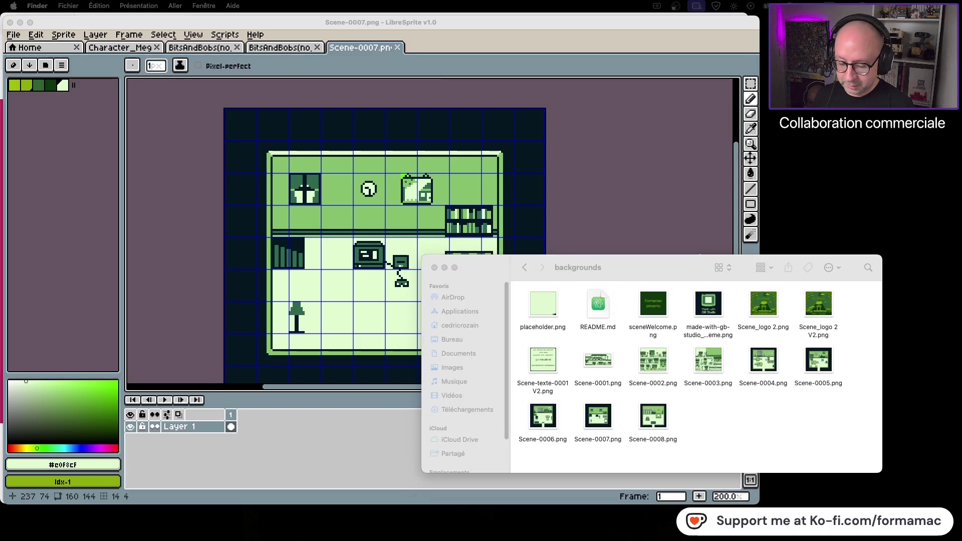
pyautogui.click(524, 267)
pyautogui.click(524, 268)
pyautogui.click(599, 305)
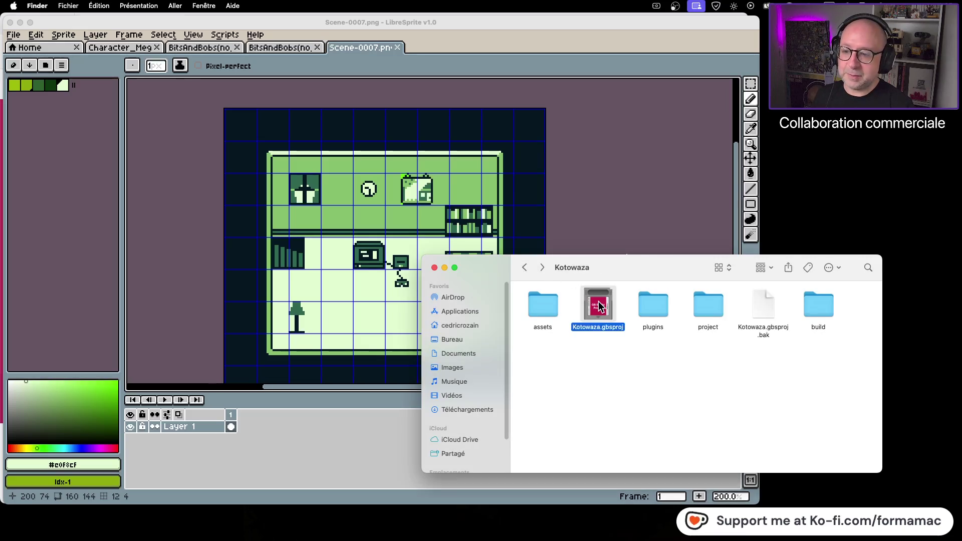
pyautogui.doubleClick(599, 306)
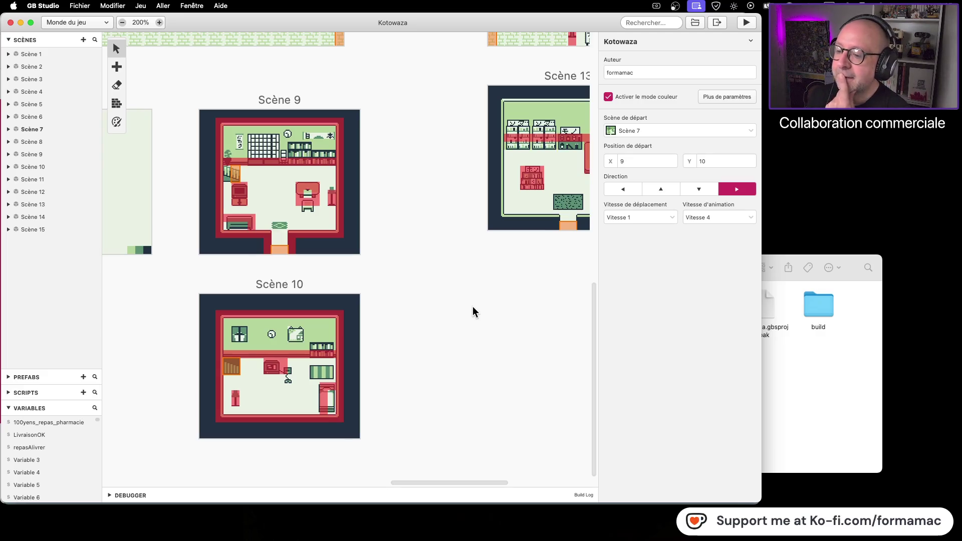
# Step: Open Scene-0007.png from the Graphismes folder in LibreSprite
pyautogui.click(825, 403)
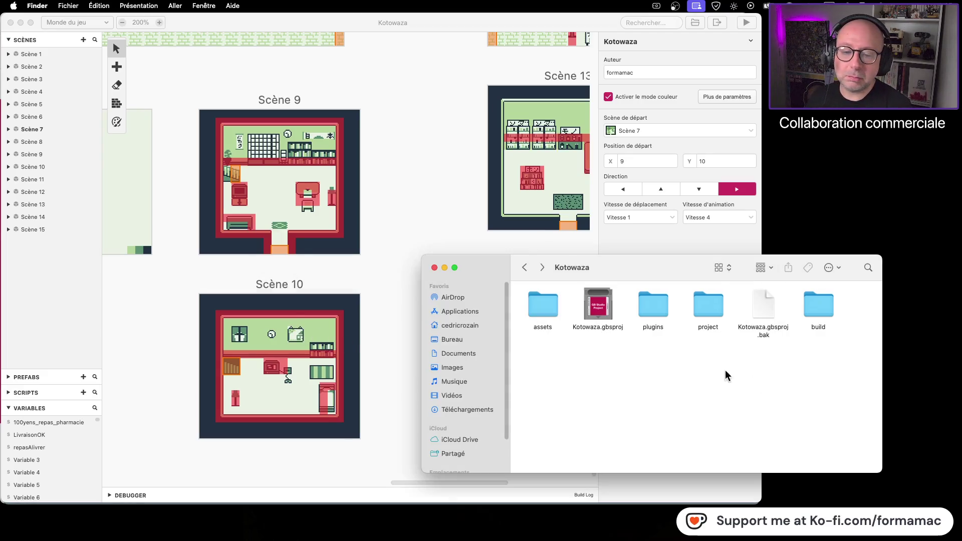
pyautogui.click(524, 271)
pyautogui.doubleClick(540, 303)
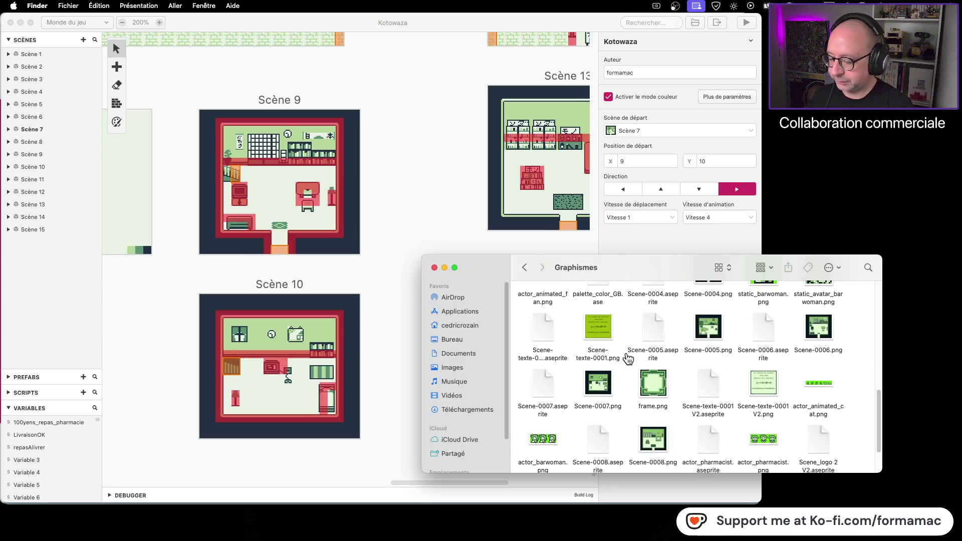
pyautogui.doubleClick(598, 383)
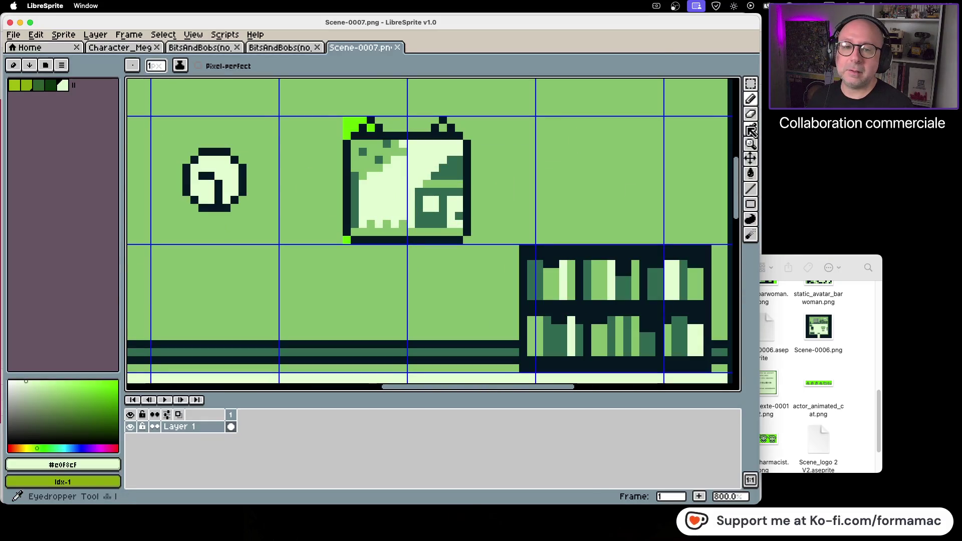
# Step: Pick the wall green #86c06c and recolour the stray bright pixels around the picture frame
pyautogui.click(750, 128)
pyautogui.click(694, 141)
pyautogui.click(750, 99)
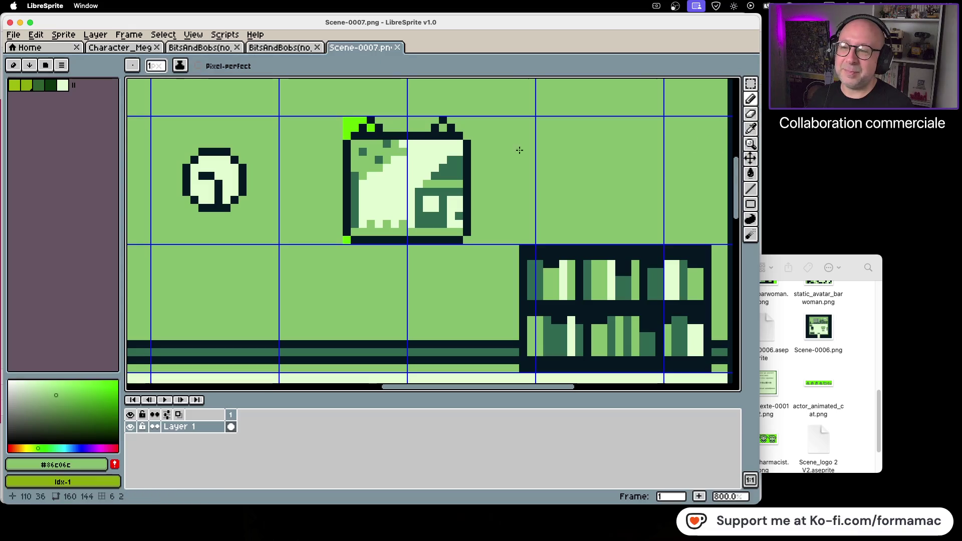
pyautogui.click(351, 125)
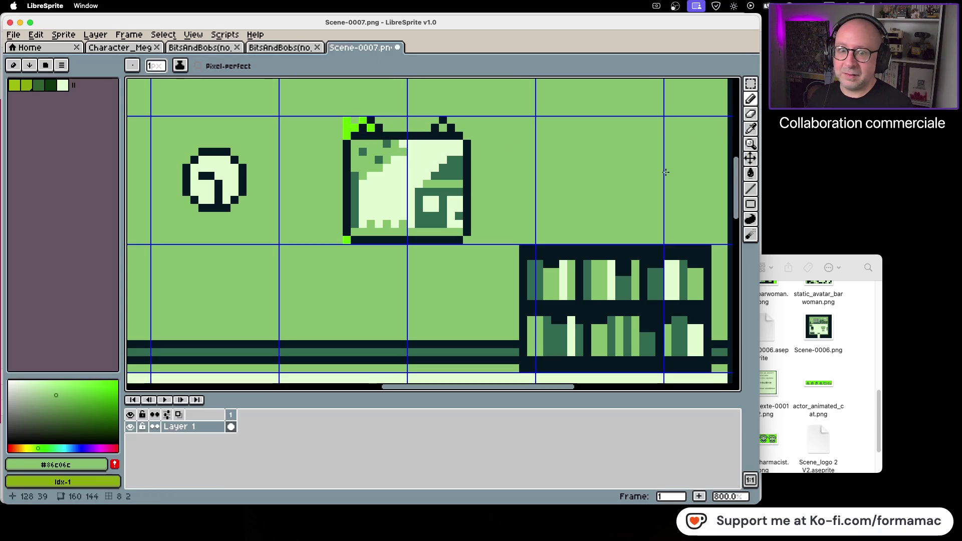
pyautogui.click(752, 177)
pyautogui.click(347, 240)
pyautogui.click(348, 130)
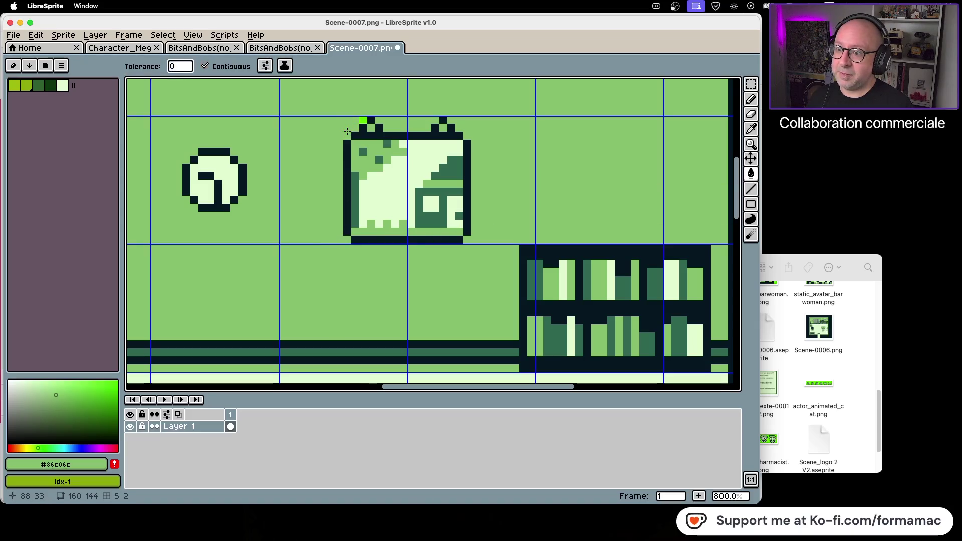
pyautogui.scroll(-4, 429, 251)
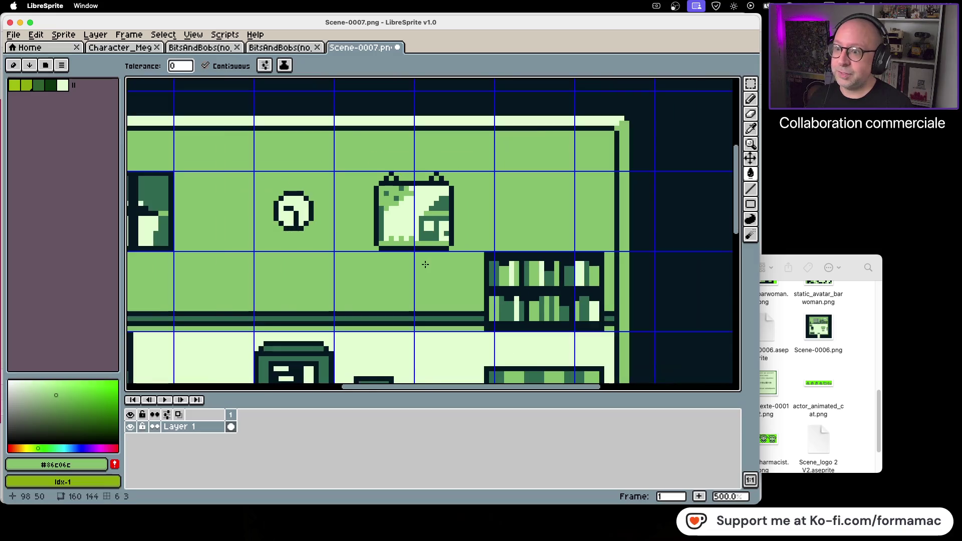
# Step: Save the scene, then save it as Scene-0007.aseprite, overwriting the existing file
pyautogui.hotkey('ctrl', 's')
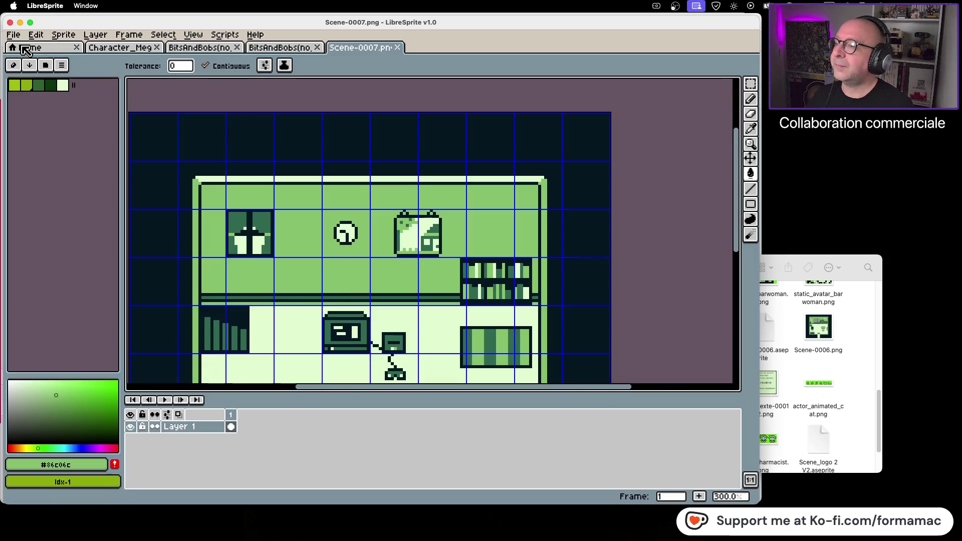
pyautogui.click(17, 36)
pyautogui.click(40, 97)
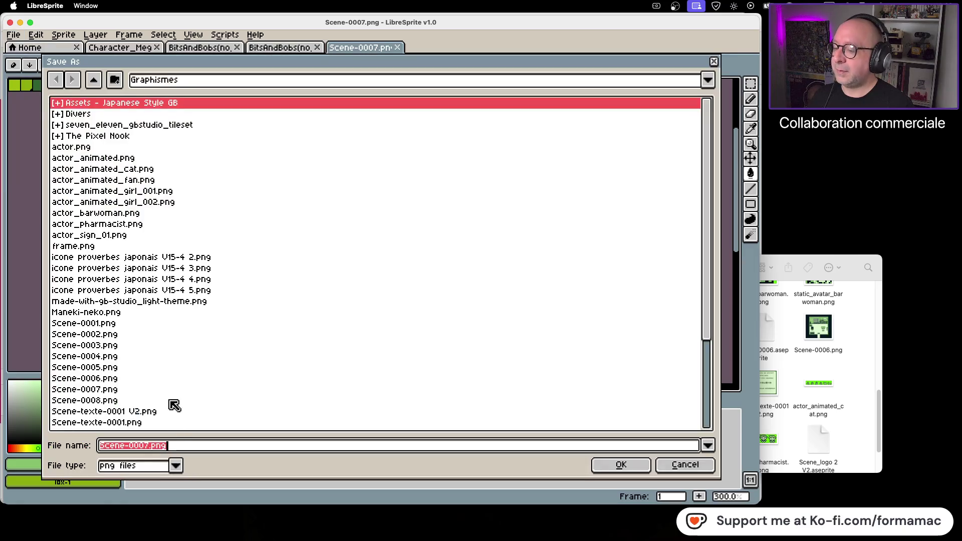
pyautogui.click(175, 465)
pyautogui.click(131, 343)
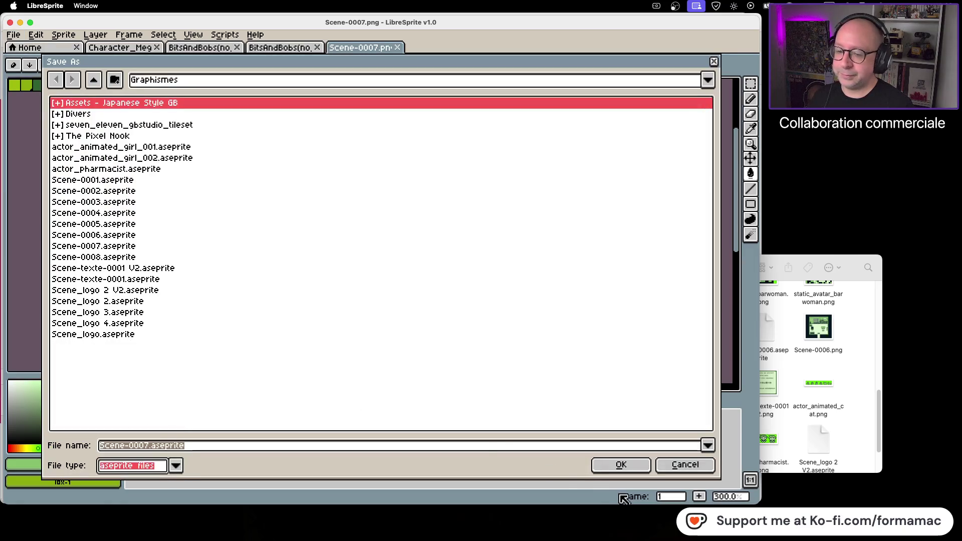
pyautogui.click(617, 465)
pyautogui.click(321, 291)
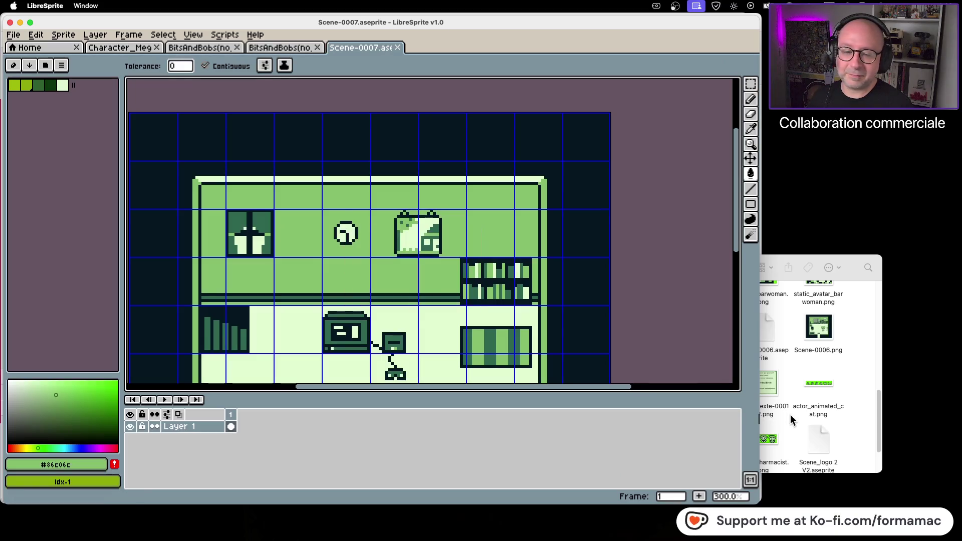
pyautogui.click(846, 365)
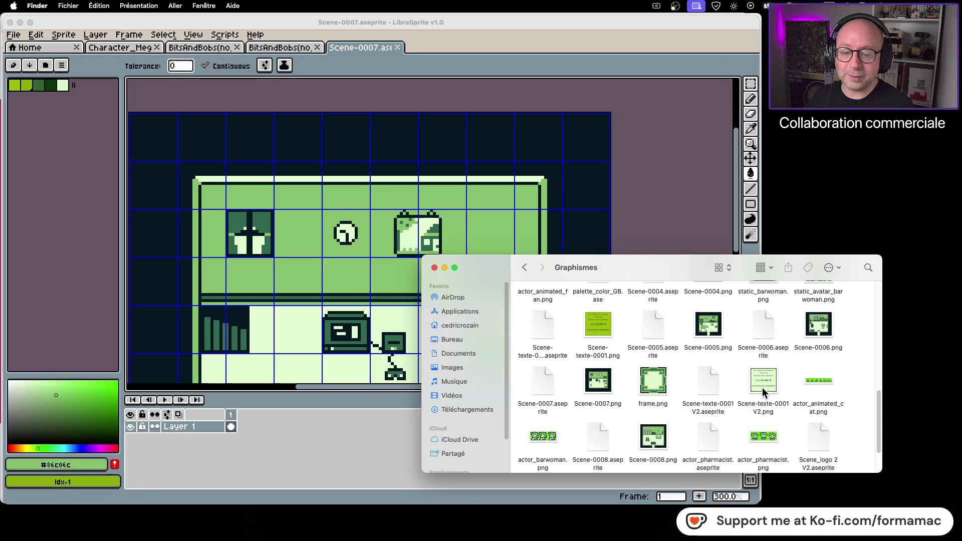
# Step: Navigate from Graphismes to the Kotowaza project's assets/backgrounds folder
pyautogui.click(598, 381)
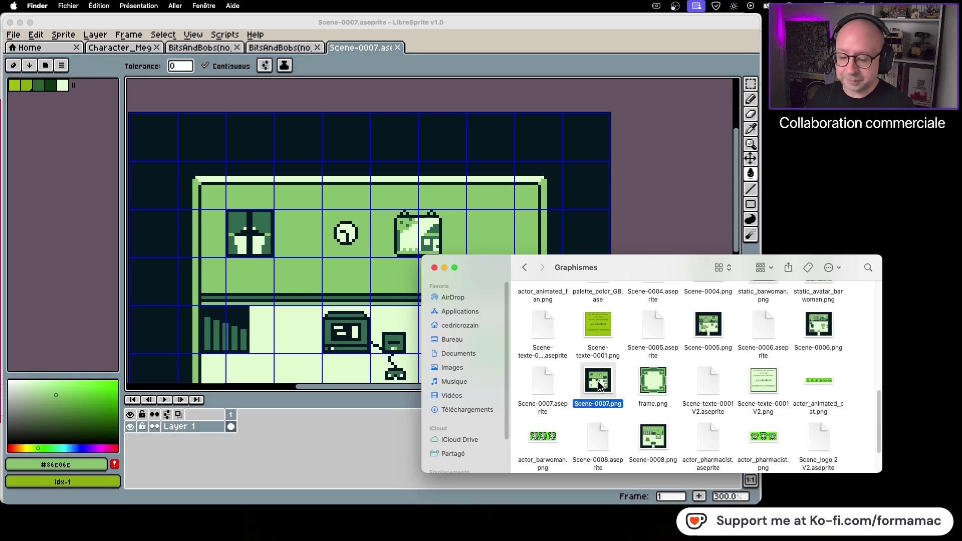
pyautogui.click(526, 271)
pyautogui.click(526, 273)
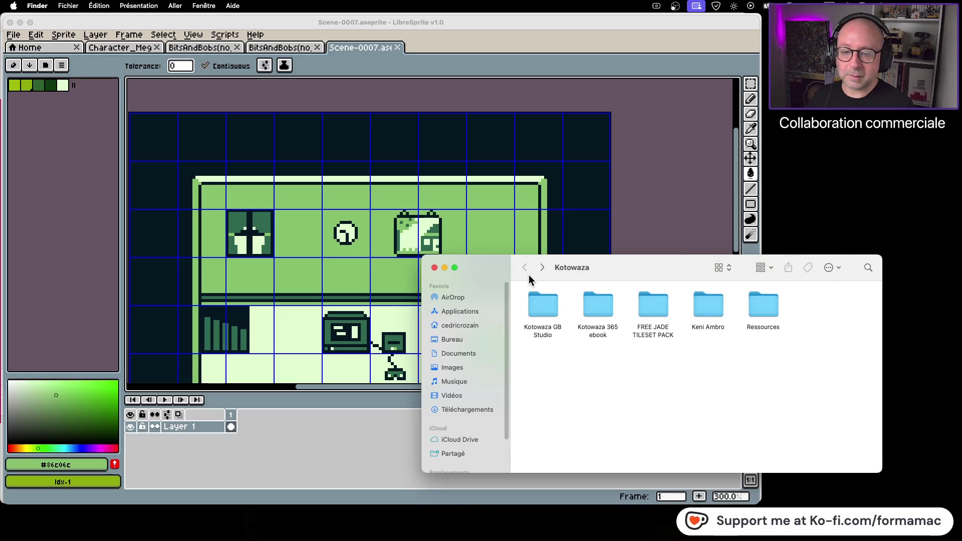
pyautogui.doubleClick(546, 305)
pyautogui.doubleClick(708, 309)
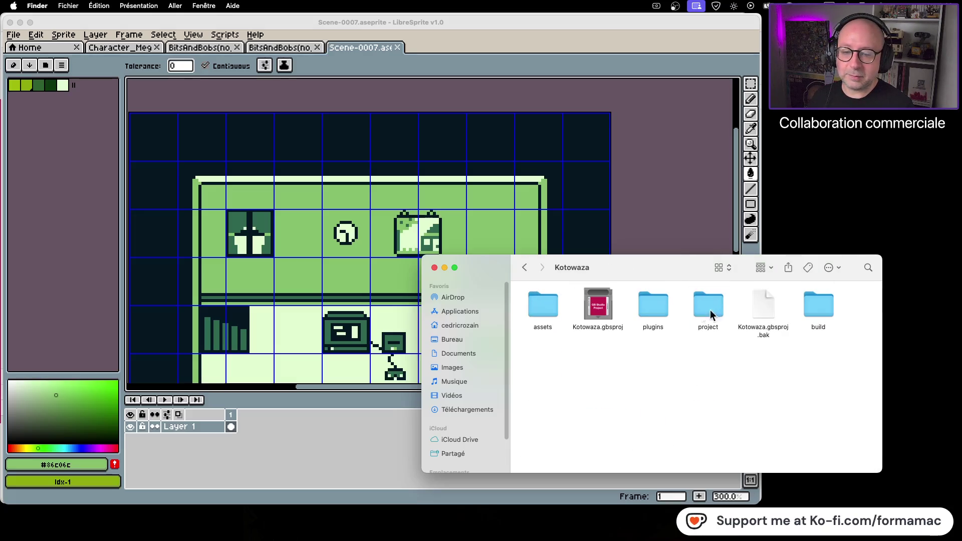
pyautogui.doubleClick(533, 311)
pyautogui.doubleClick(608, 311)
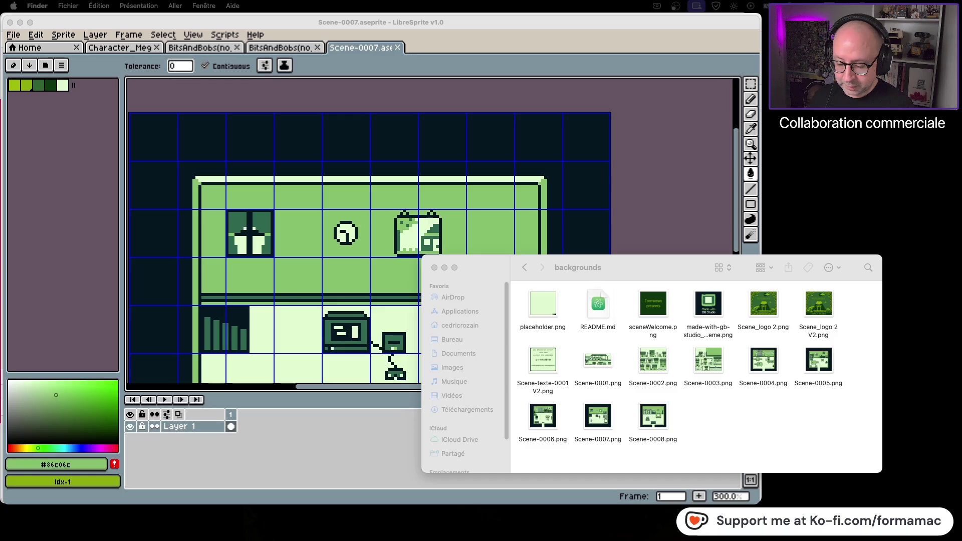
# Step: Return to the Kotowaza folder and open Kotowaza.gbsproj
pyautogui.press('super+Tab')
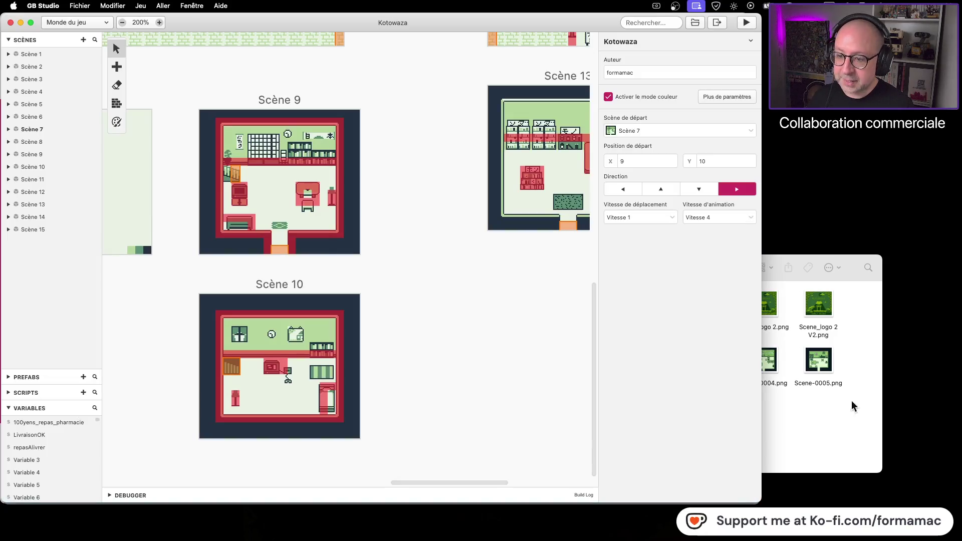
pyautogui.press('super+Tab')
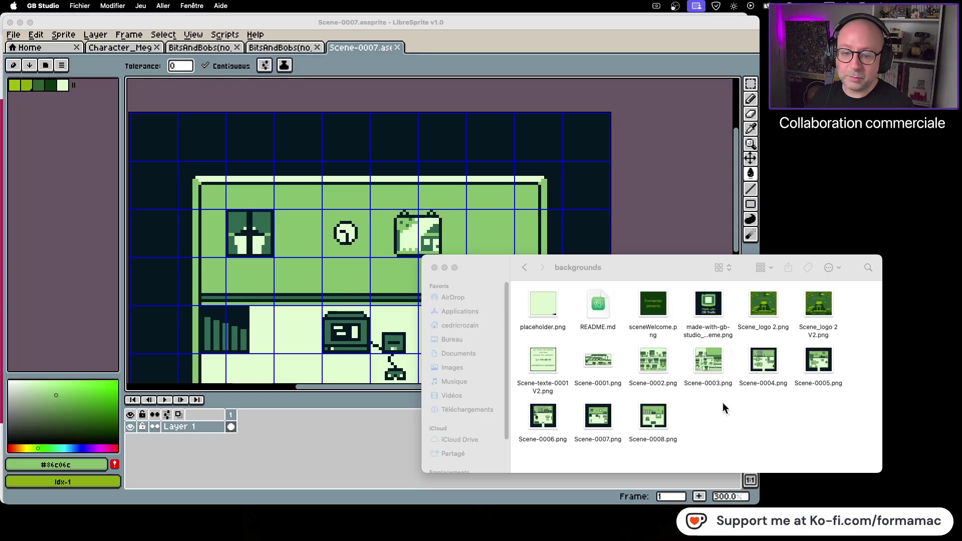
pyautogui.click(522, 271)
pyautogui.click(522, 271)
pyautogui.doubleClick(588, 305)
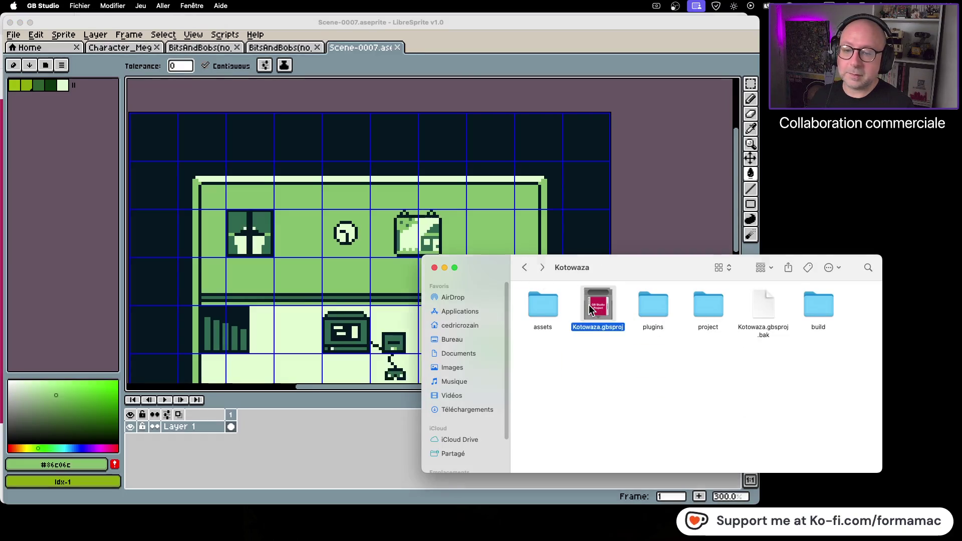
# Step: Set the world view to 100% and pan across the scenes to review Scene 10's room
pyautogui.hscroll(-1, 500, 386)
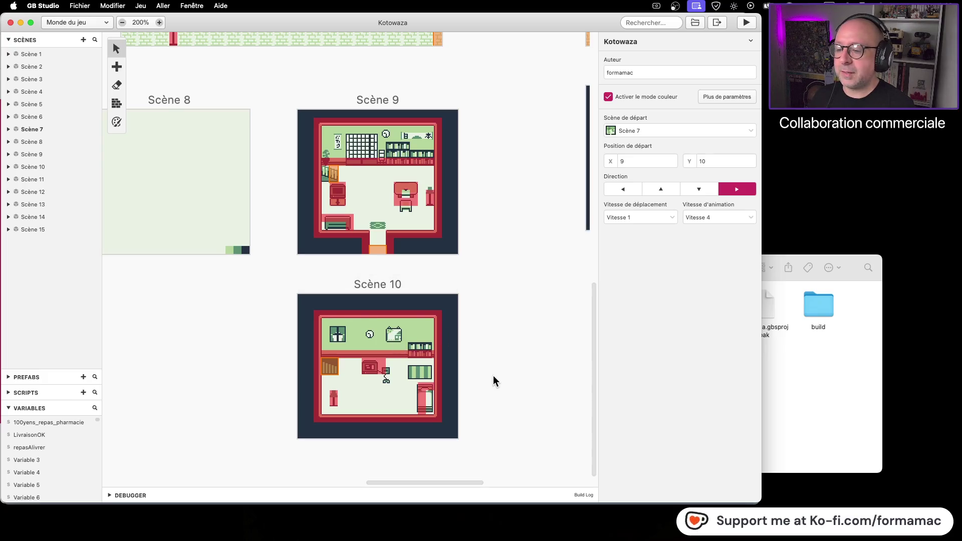
pyautogui.scroll(5, 506, 279)
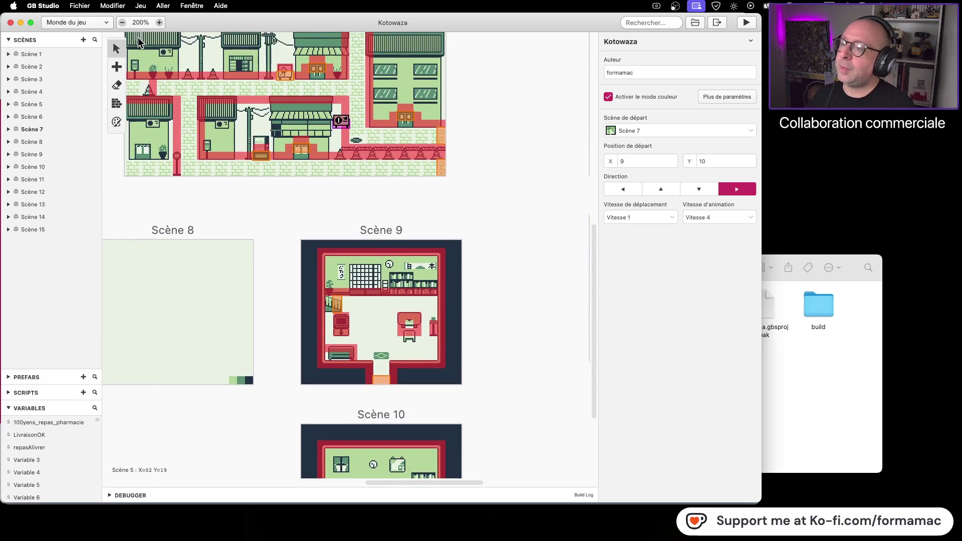
pyautogui.click(121, 22)
pyautogui.hscroll(4, 450, 306)
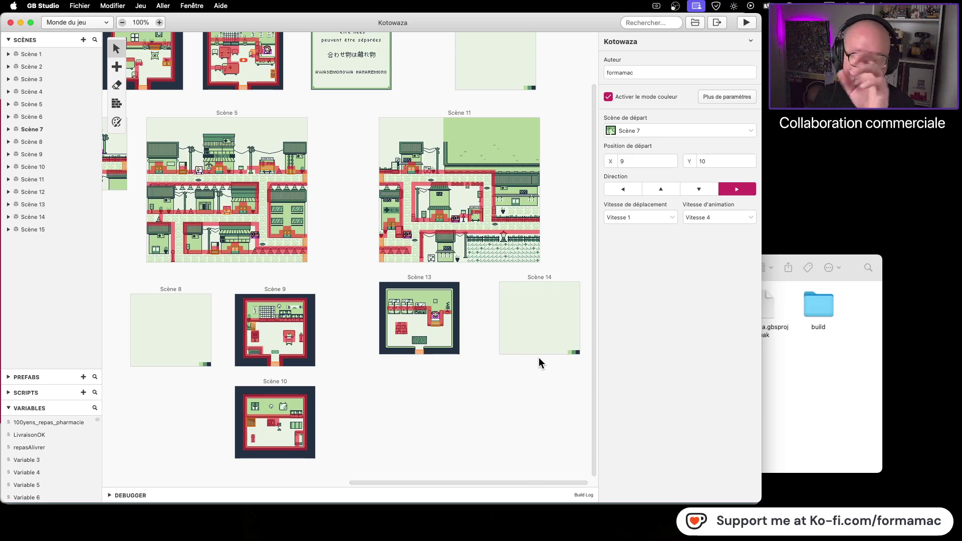
pyautogui.hscroll(-2, 401, 299)
pyautogui.hscroll(-1, 401, 299)
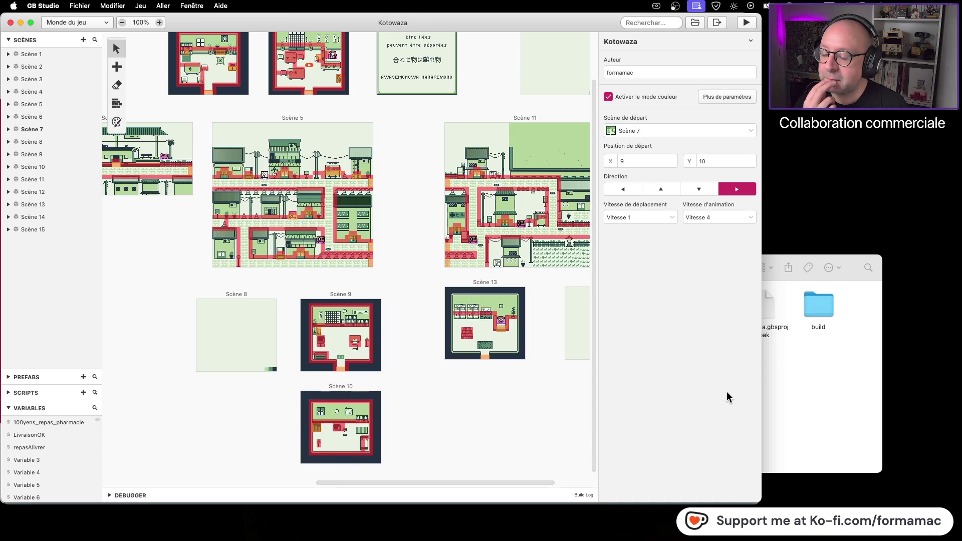
pyautogui.click(798, 388)
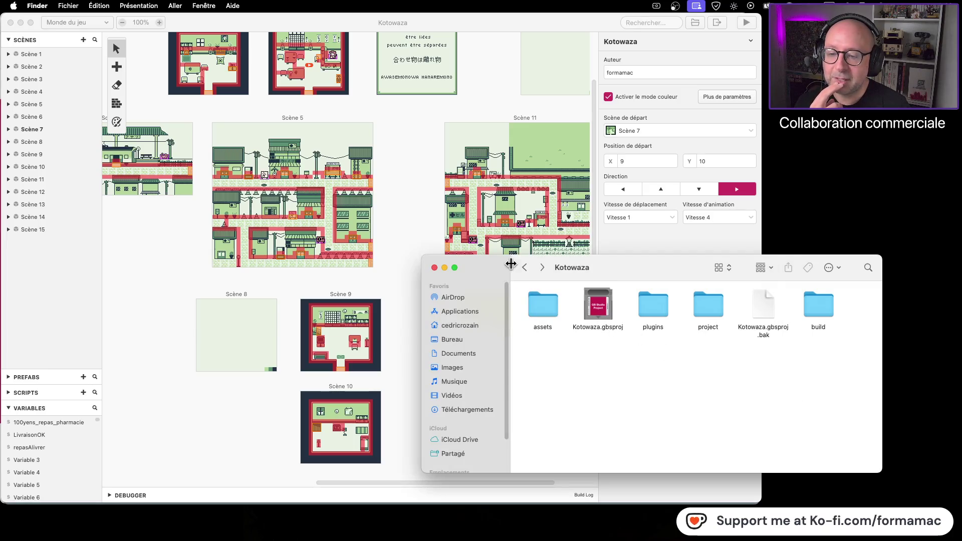
# Step: Open The Pixel Nook folder inside Graphismes, then return to LibreSprite
pyautogui.click(525, 268)
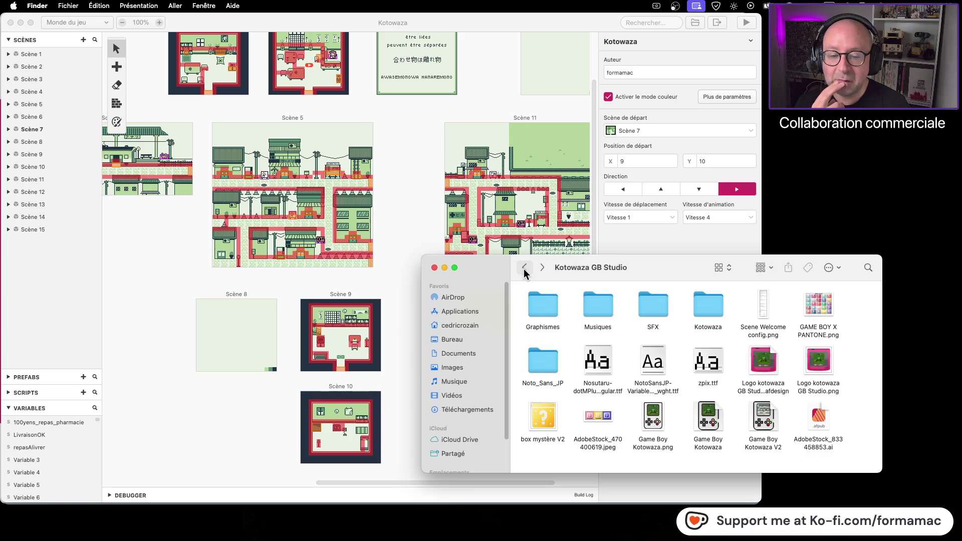
pyautogui.doubleClick(542, 302)
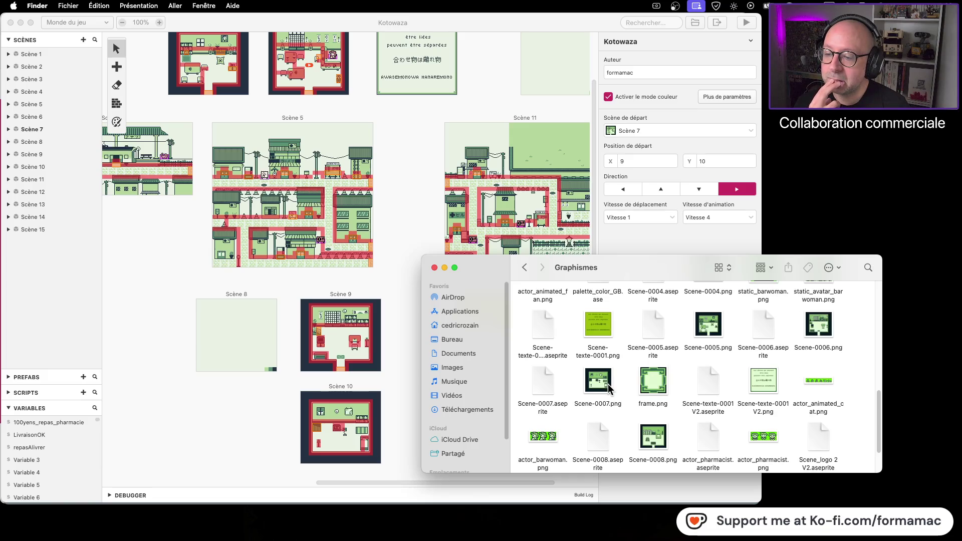
pyautogui.scroll(5, 609, 389)
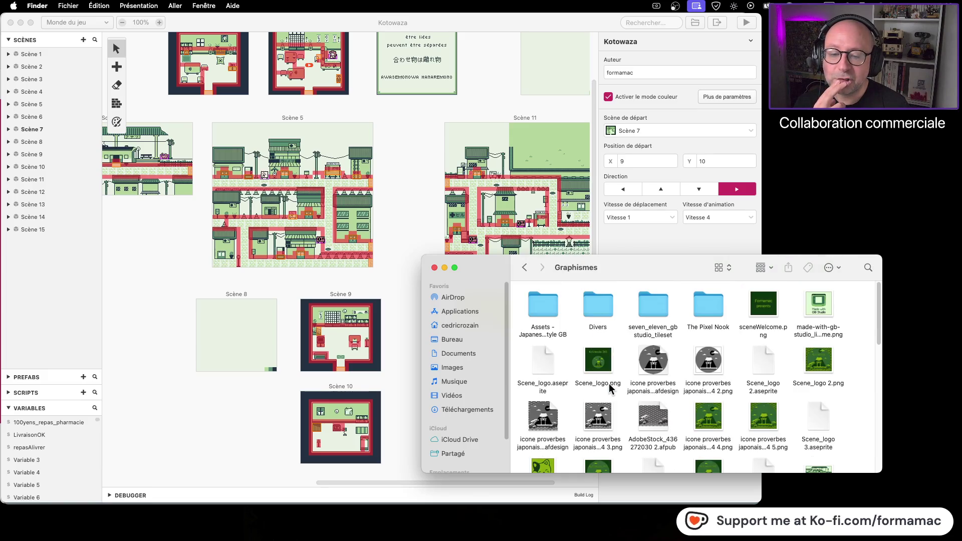
pyautogui.doubleClick(703, 307)
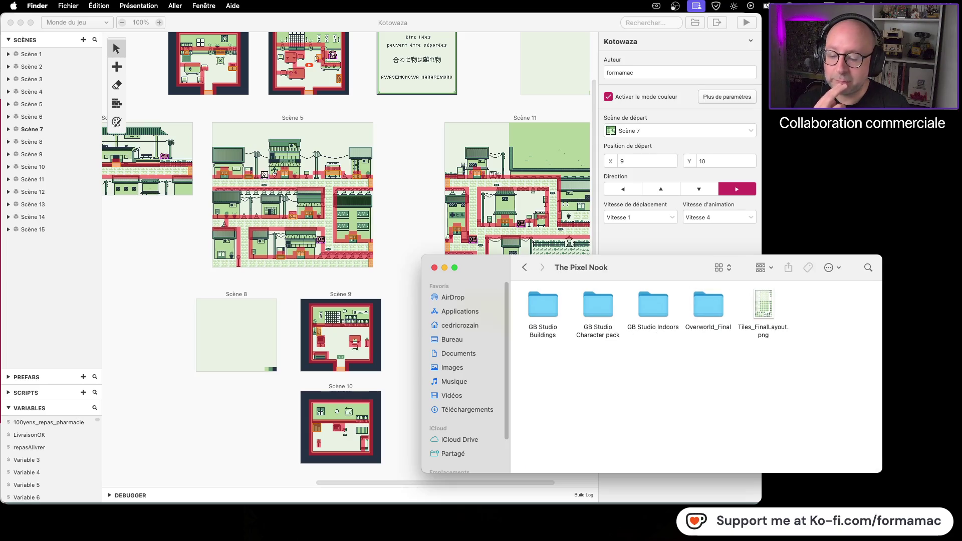
pyautogui.press('super+Tab')
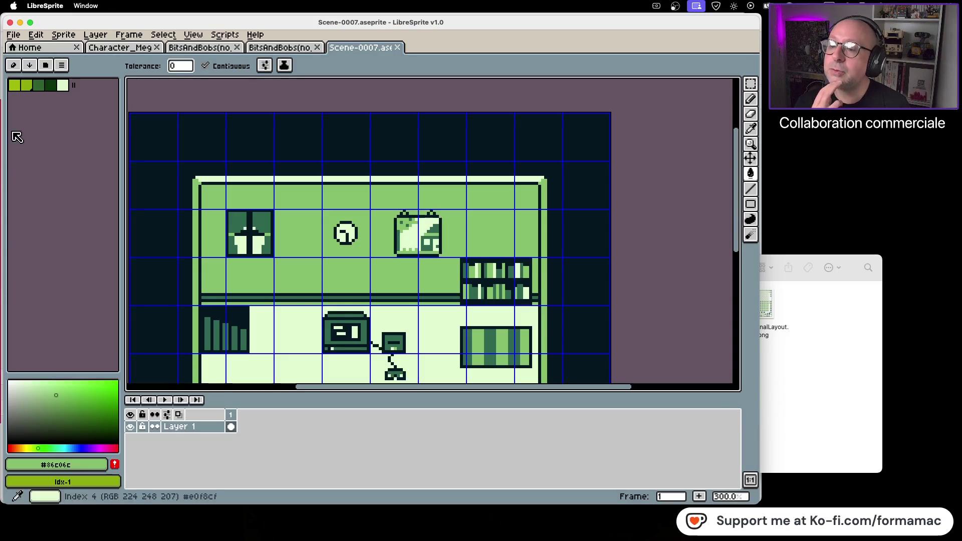
# Step: Show the BitsAndBobs(no_scale).png tab and centre the furniture tileset
pyautogui.click(273, 52)
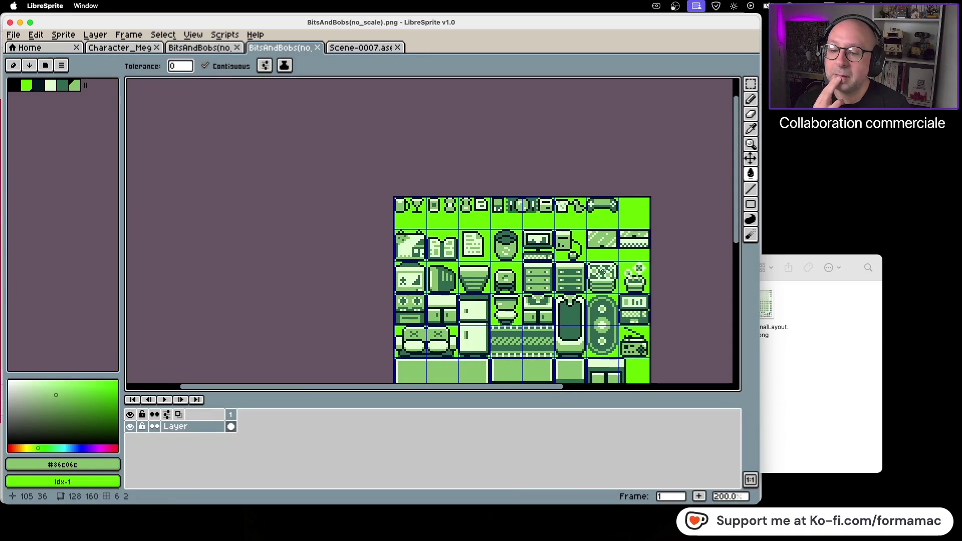
pyautogui.scroll(-3, 549, 174)
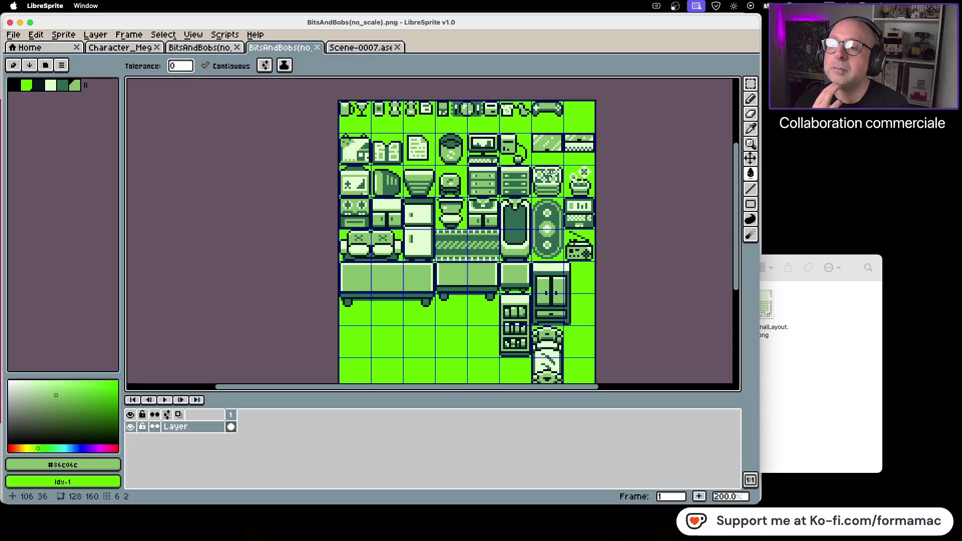
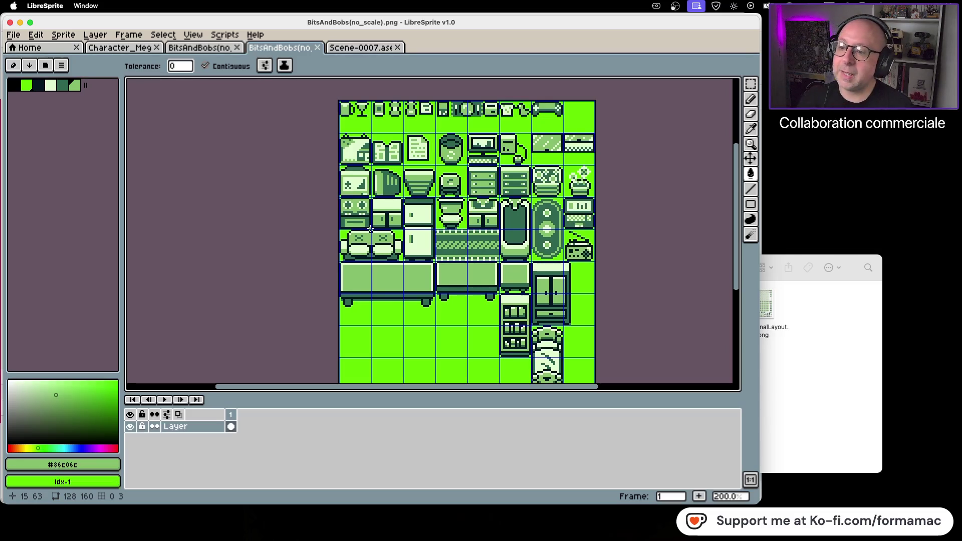
# Step: Close the Scene-0007 room scene, leaving the BitsAndBobs(no_scale).png furniture tileset showing
pyautogui.click(220, 48)
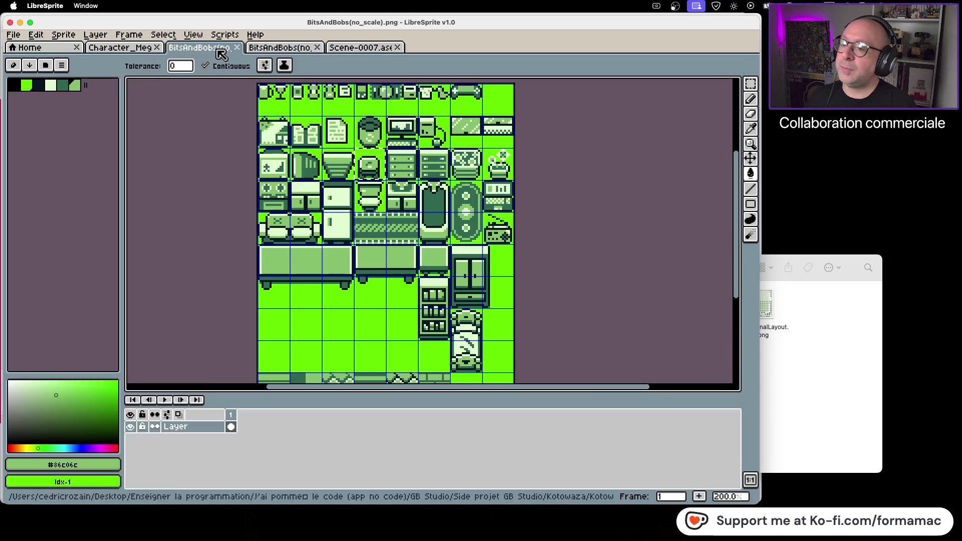
pyautogui.click(159, 50)
pyautogui.click(378, 54)
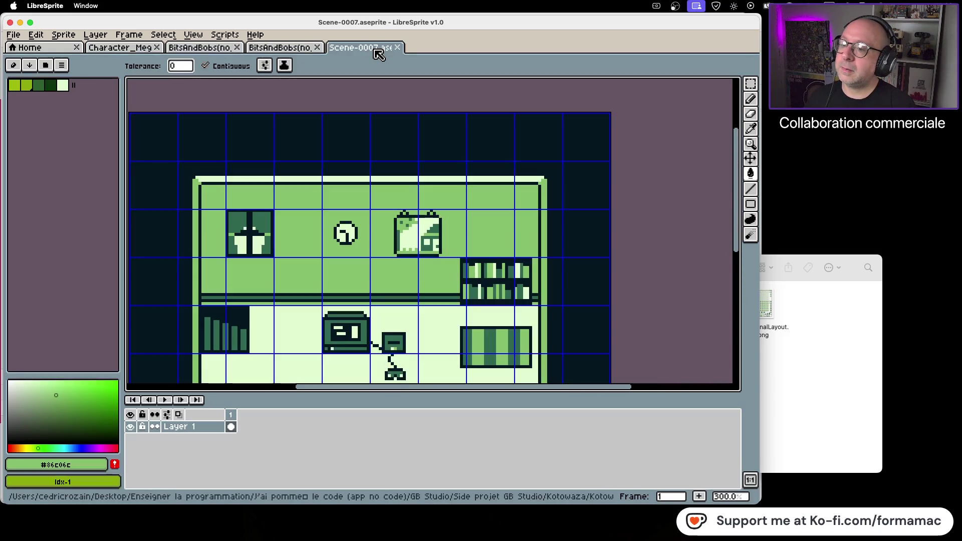
pyautogui.scroll(-5, 374, 157)
pyautogui.scroll(2, 381, 208)
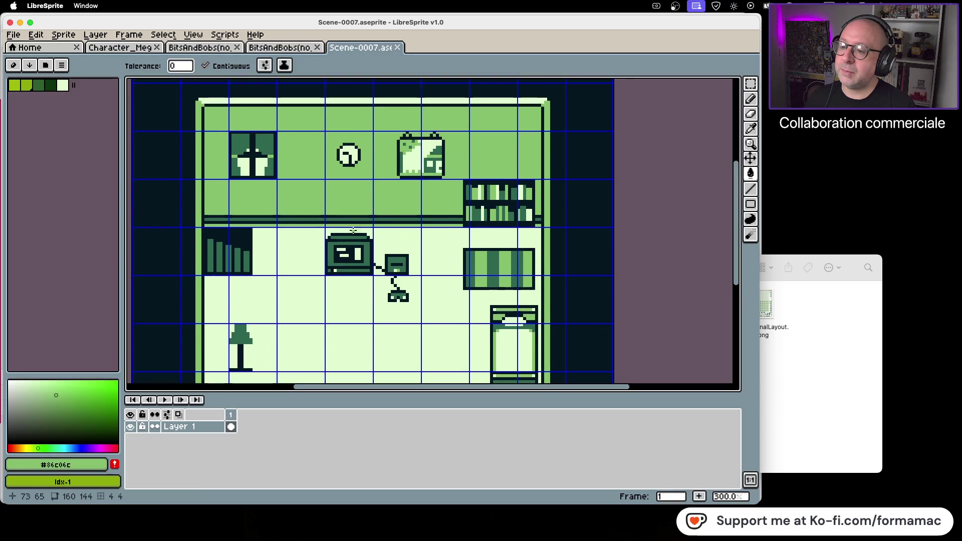
pyautogui.click(398, 47)
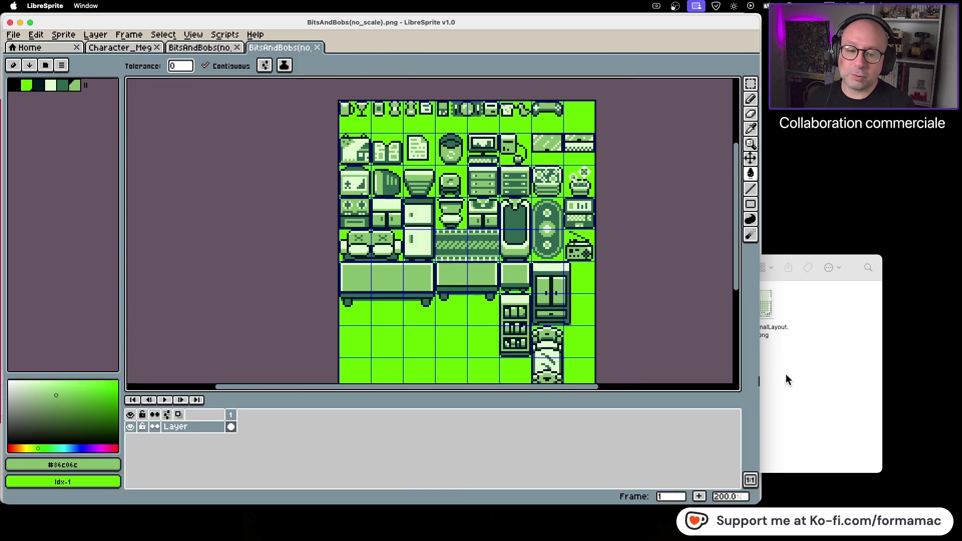
pyautogui.click(786, 381)
# Step: Go back to the Graphismes folder and open Scene-0006.aseprite in LibreSprite
pyautogui.click(525, 267)
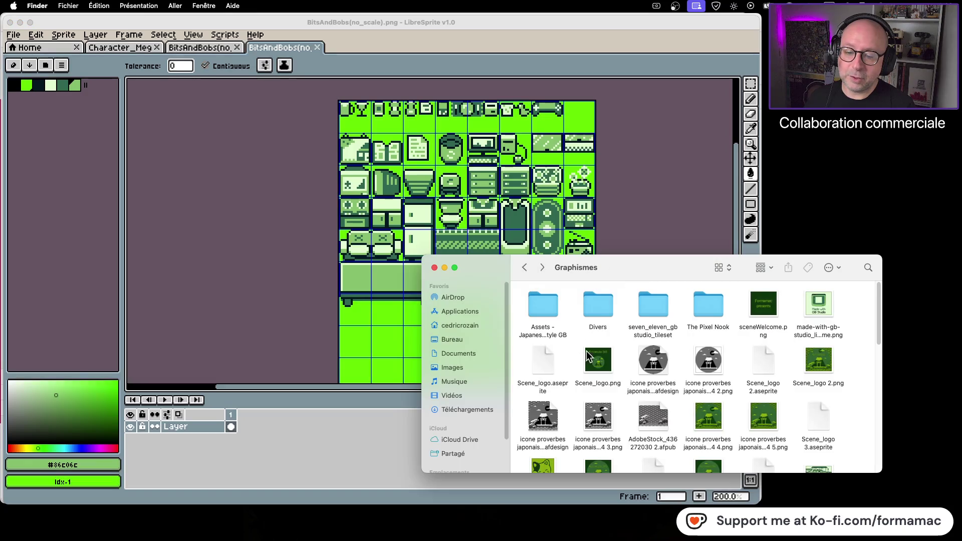
pyautogui.scroll(-10, 586, 353)
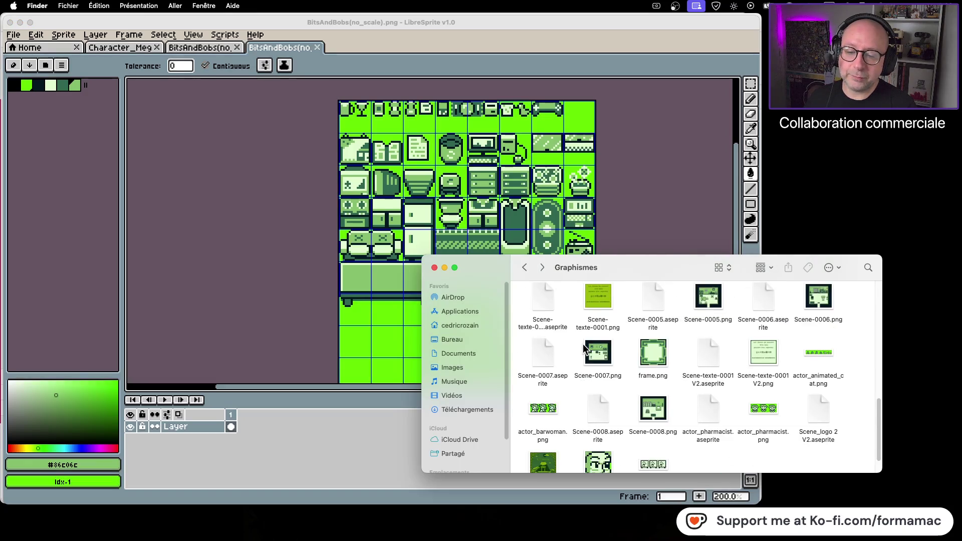
pyautogui.scroll(-2, 582, 344)
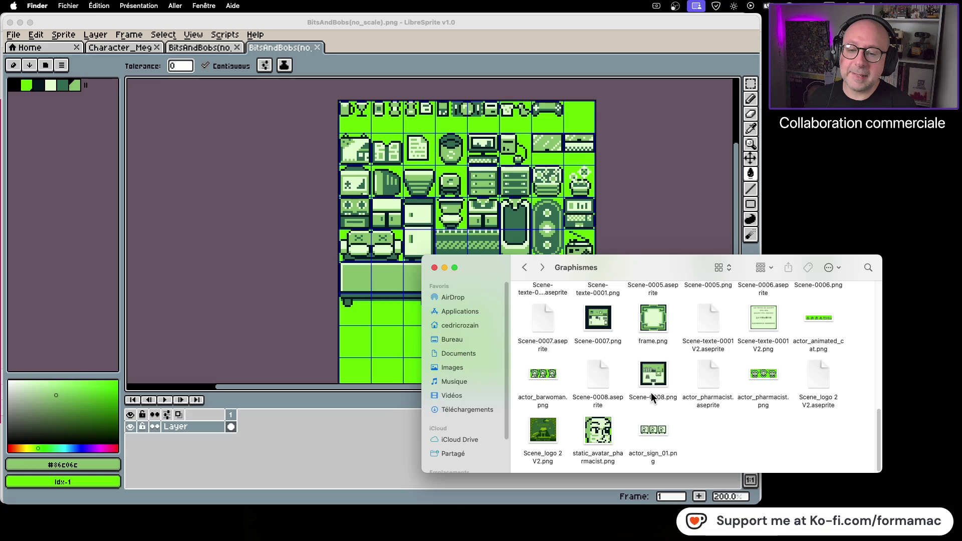
pyautogui.scroll(2, 597, 317)
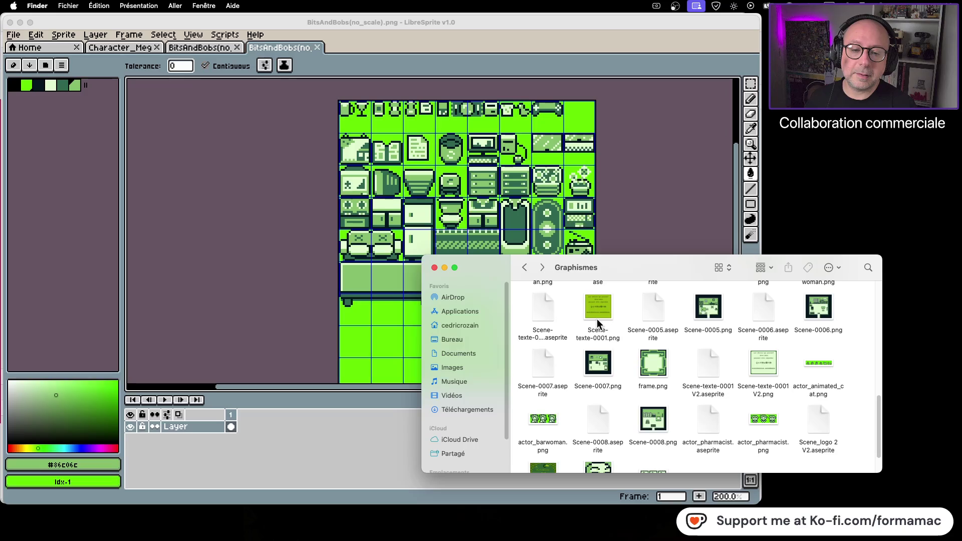
pyautogui.doubleClick(767, 307)
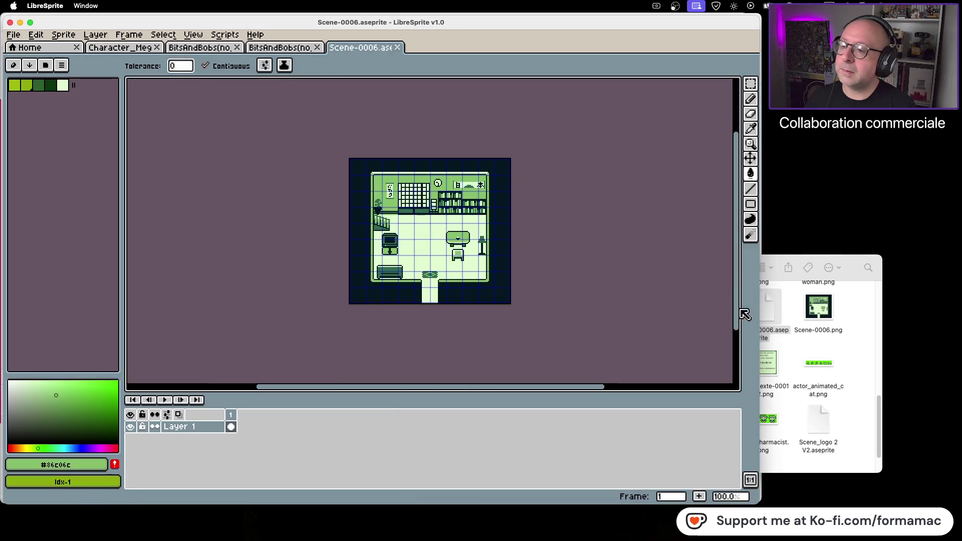
pyautogui.scroll(1, 384, 241)
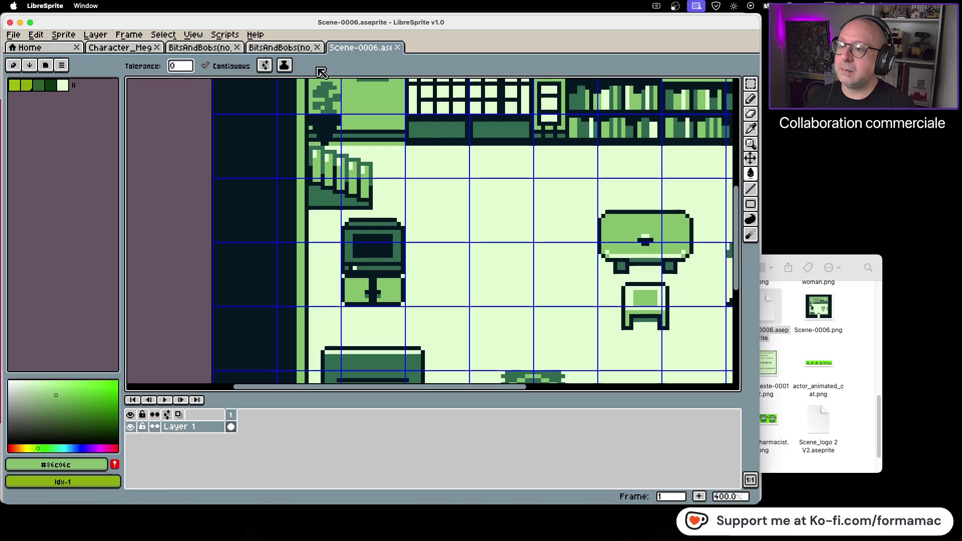
pyautogui.click(283, 48)
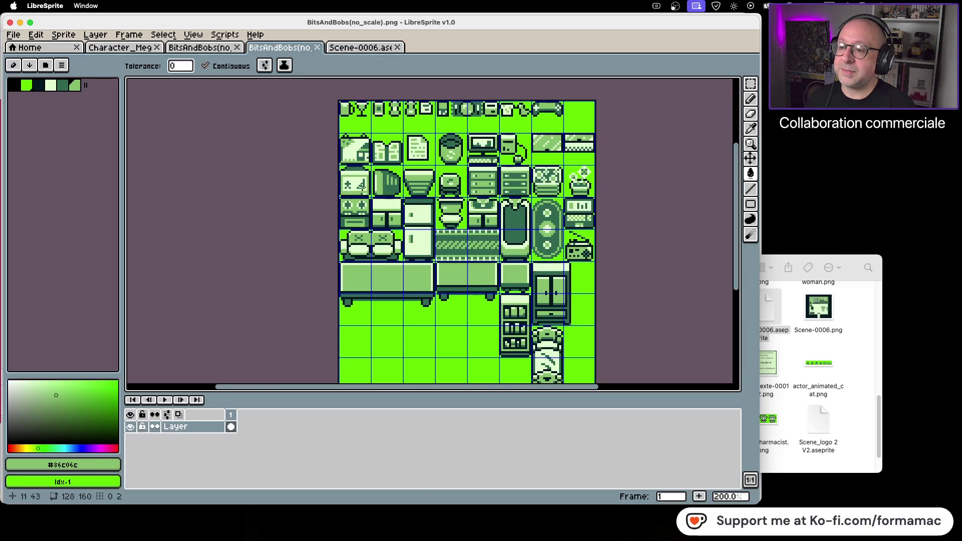
pyautogui.scroll(1, 359, 187)
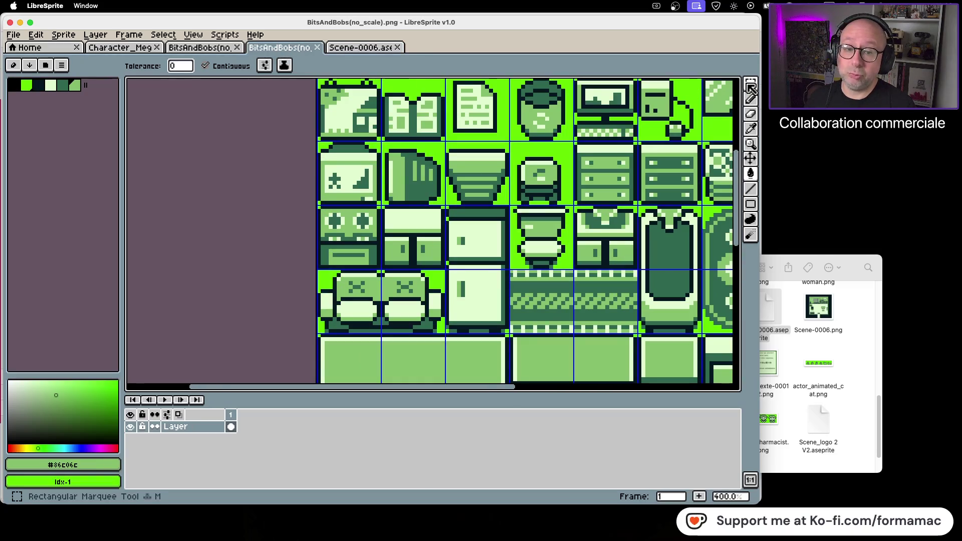
pyautogui.click(750, 83)
pyautogui.moveTo(327, 167); pyautogui.dragTo(370, 191)
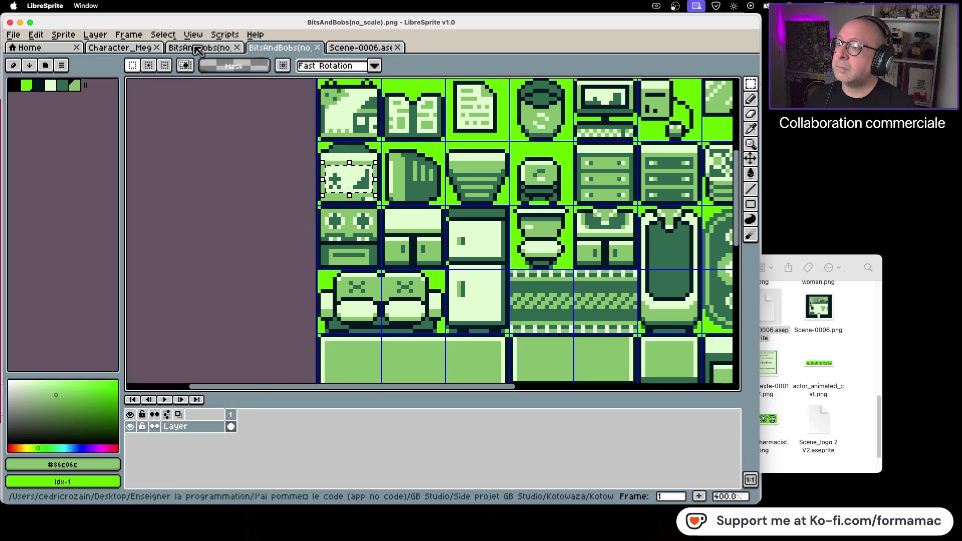
pyautogui.click(199, 47)
pyautogui.click(345, 47)
pyautogui.scroll(2, 375, 249)
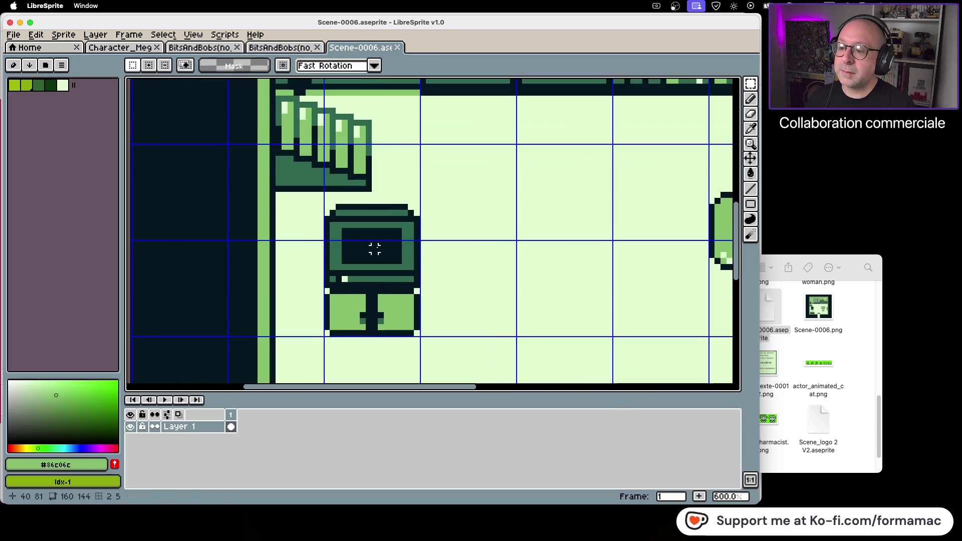
pyautogui.press('super+v')
pyautogui.moveTo(441, 254); pyautogui.dragTo(390, 250)
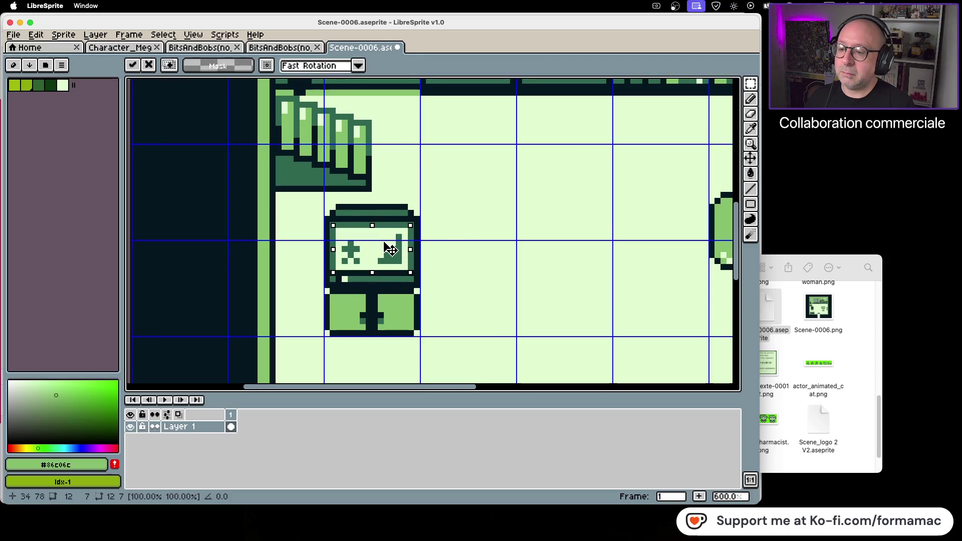
pyautogui.press('super+z')
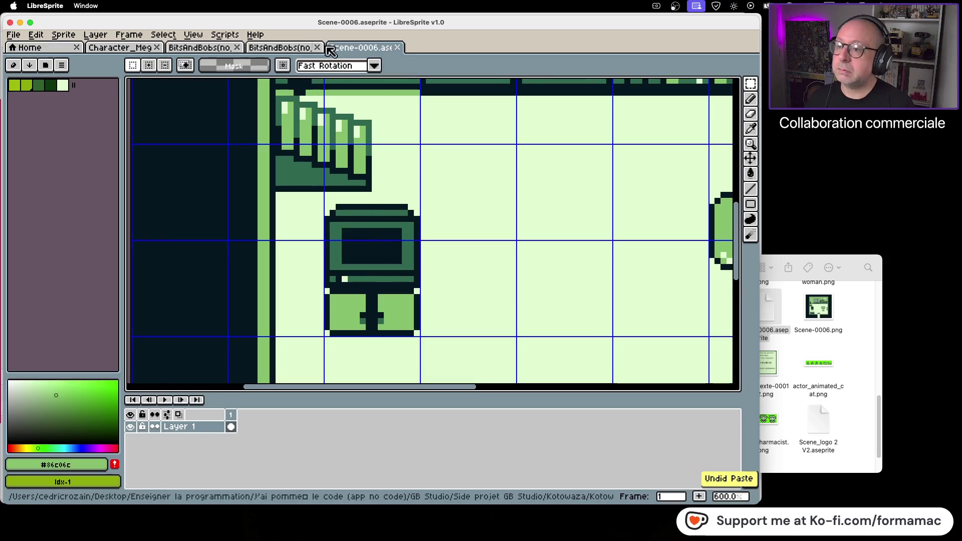
pyautogui.click(296, 47)
pyautogui.click(368, 184)
pyautogui.moveTo(370, 167)
pyautogui.mouseDown()
pyautogui.moveTo(362, 191)
pyautogui.moveTo(326, 191)
pyautogui.mouseUp()
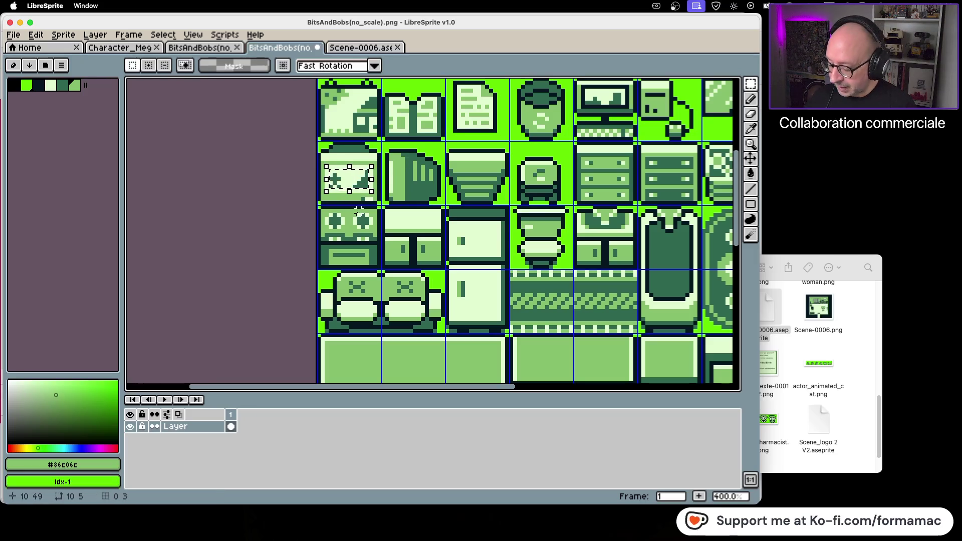
pyautogui.click(355, 48)
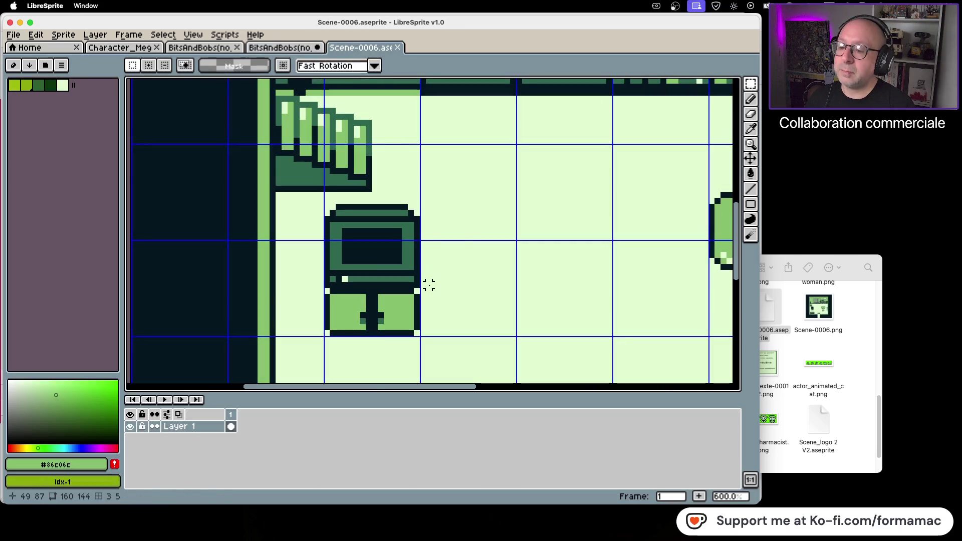
pyautogui.hotkey('ctrl', 'v')
pyautogui.moveTo(430, 236); pyautogui.dragTo(385, 246)
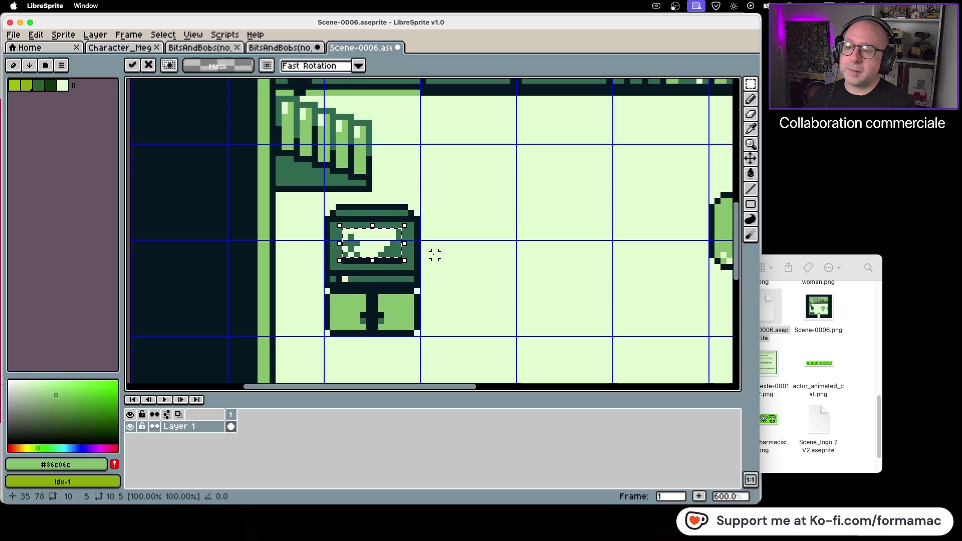
pyautogui.press('Return')
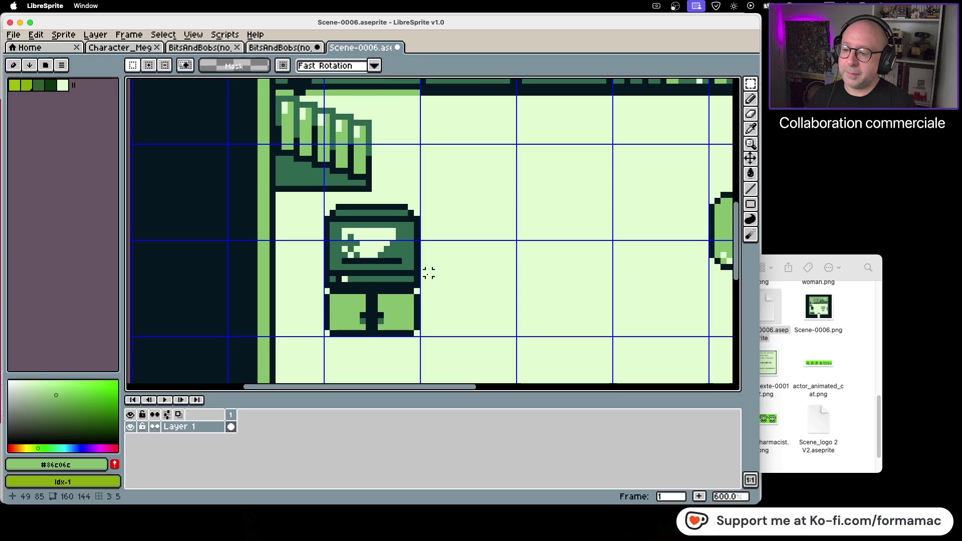
pyautogui.press('super+z')
pyautogui.press('super+z')
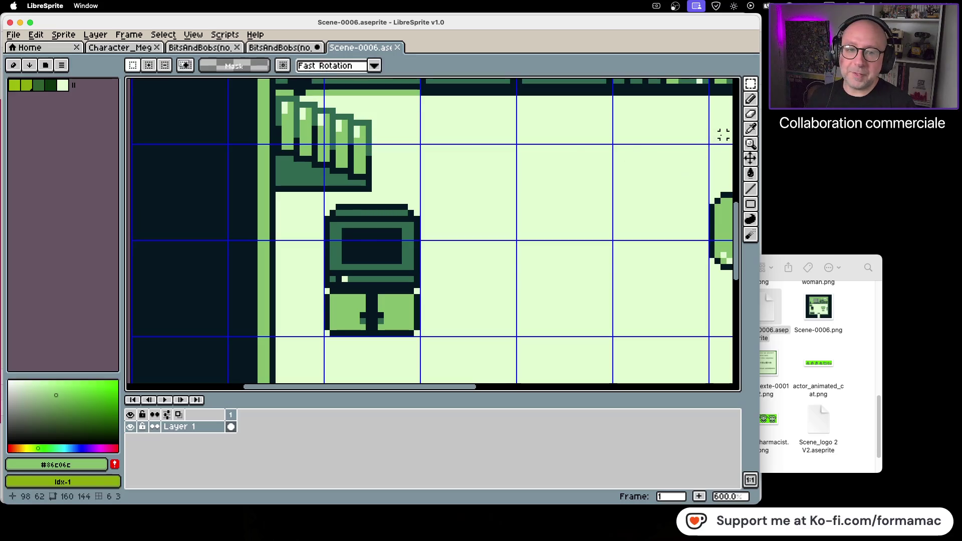
pyautogui.click(751, 129)
# Step: Sample the light #e0f8cf green with the pencil and draw a short stroke on the TV screen
pyautogui.click(687, 161)
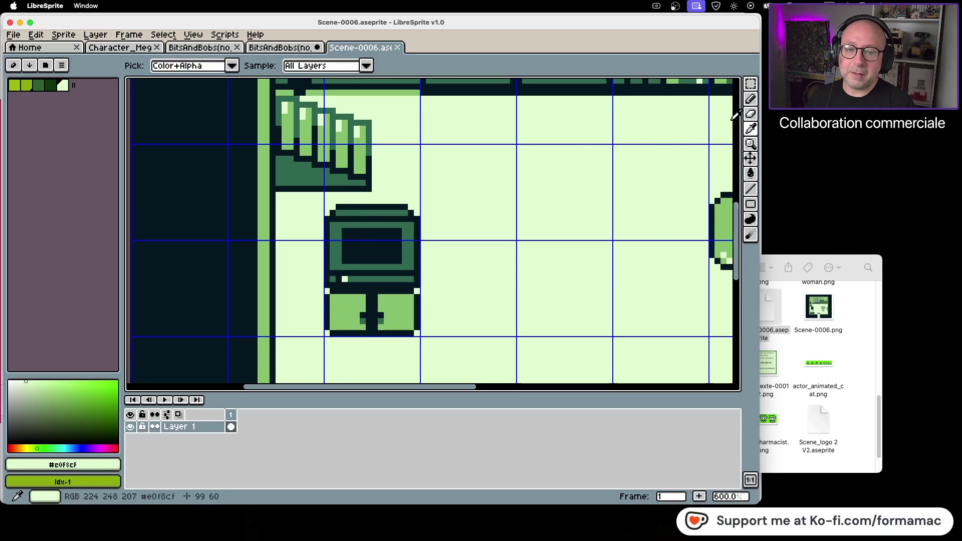
pyautogui.click(752, 101)
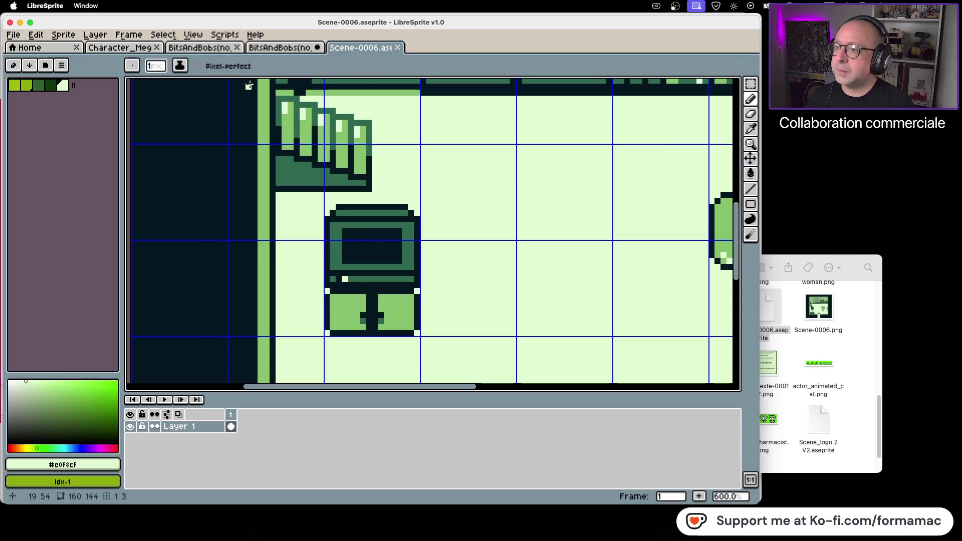
pyautogui.click(290, 48)
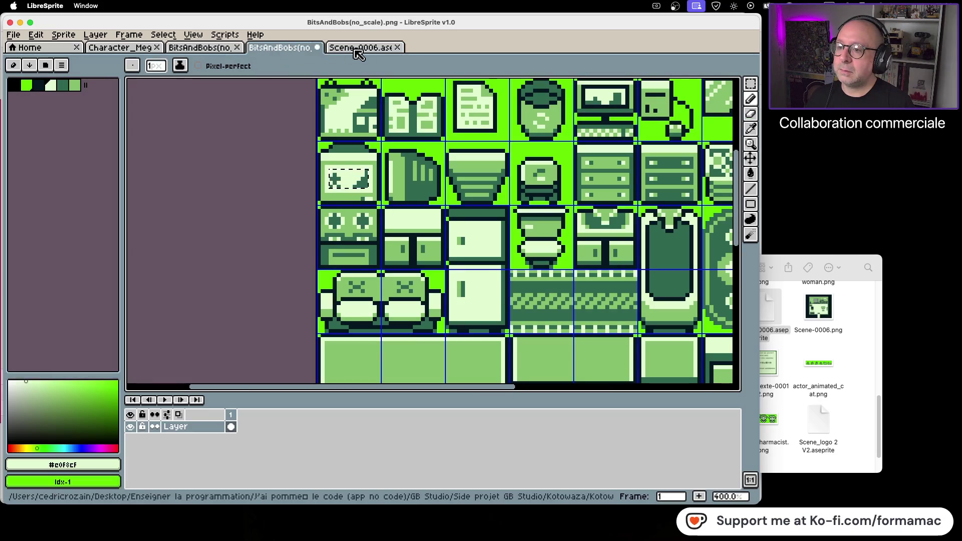
pyautogui.click(357, 48)
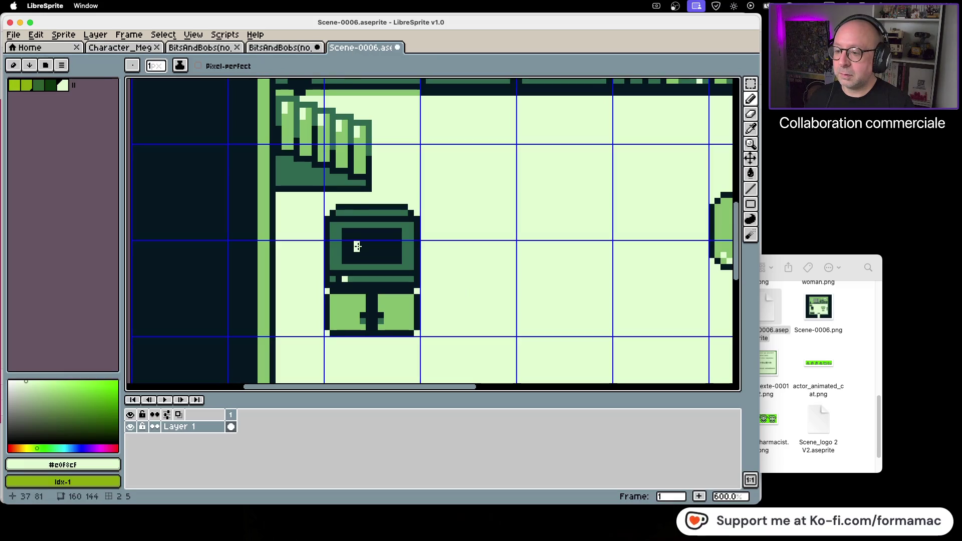
pyautogui.moveTo(356, 243); pyautogui.dragTo(357, 255)
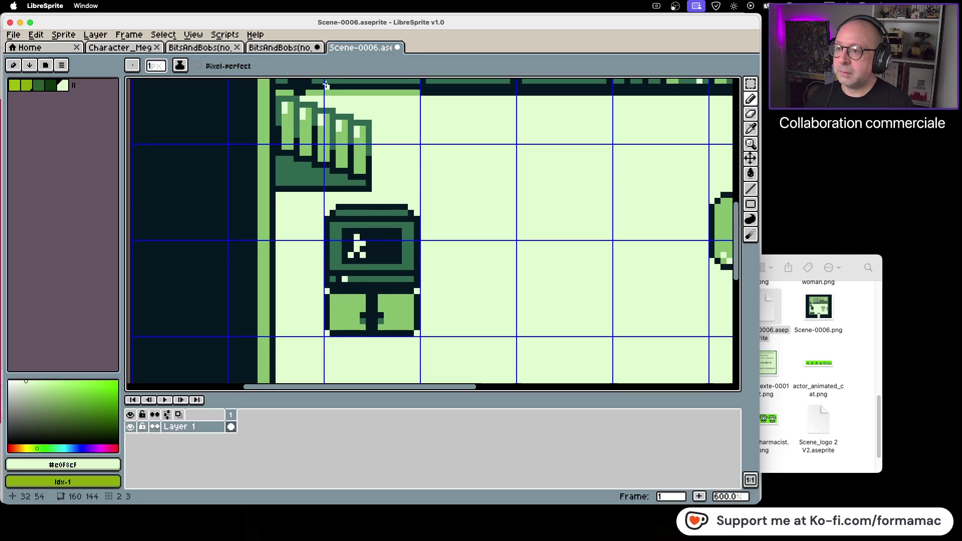
# Step: Paint a light-green vertical bar and a hook stroke beside it on the TV screen
pyautogui.click(308, 48)
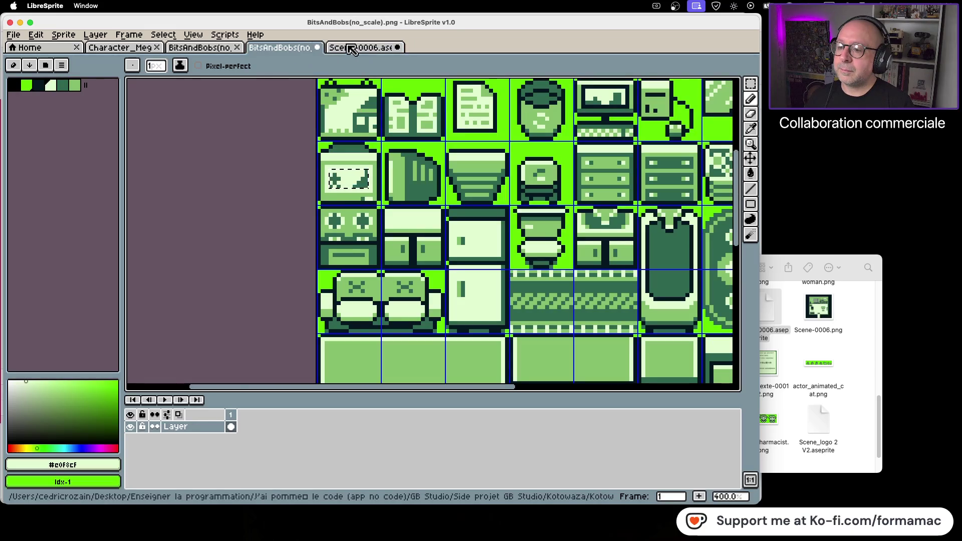
pyautogui.click(351, 48)
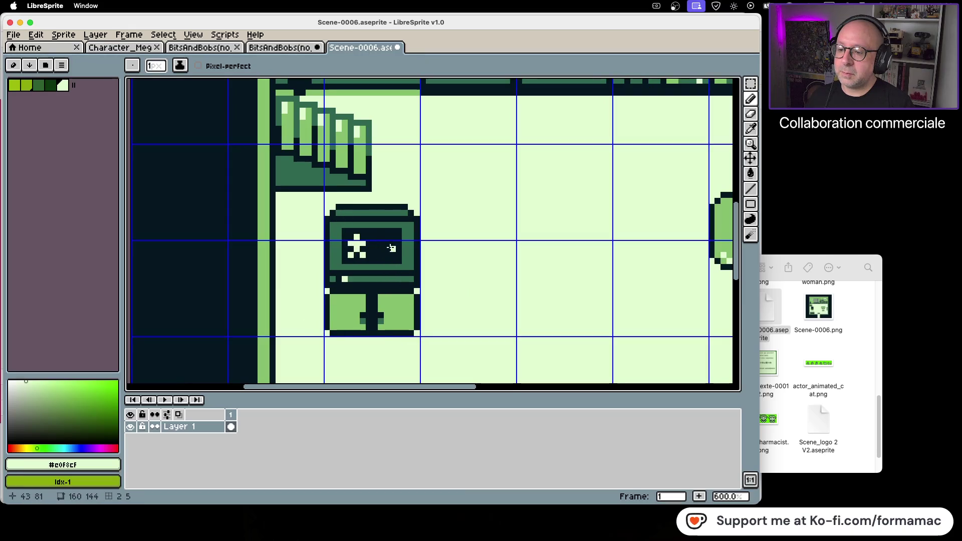
pyautogui.moveTo(393, 236); pyautogui.dragTo(392, 256)
pyautogui.moveTo(379, 247); pyautogui.dragTo(385, 256)
# Step: Center the room in view and touch up a pixel on the TV screen
pyautogui.scroll(-3, 499, 231)
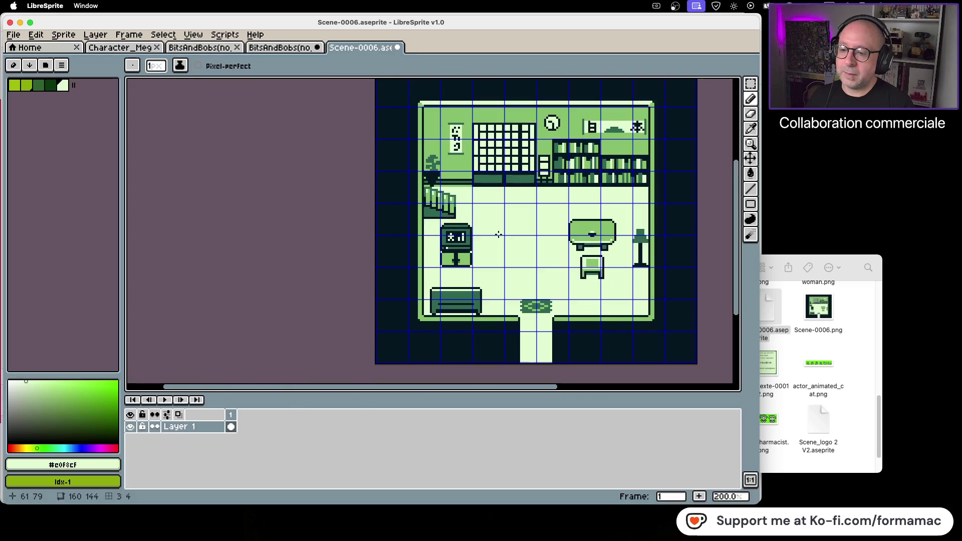
pyautogui.moveTo(533, 268); pyautogui.dragTo(451, 274)
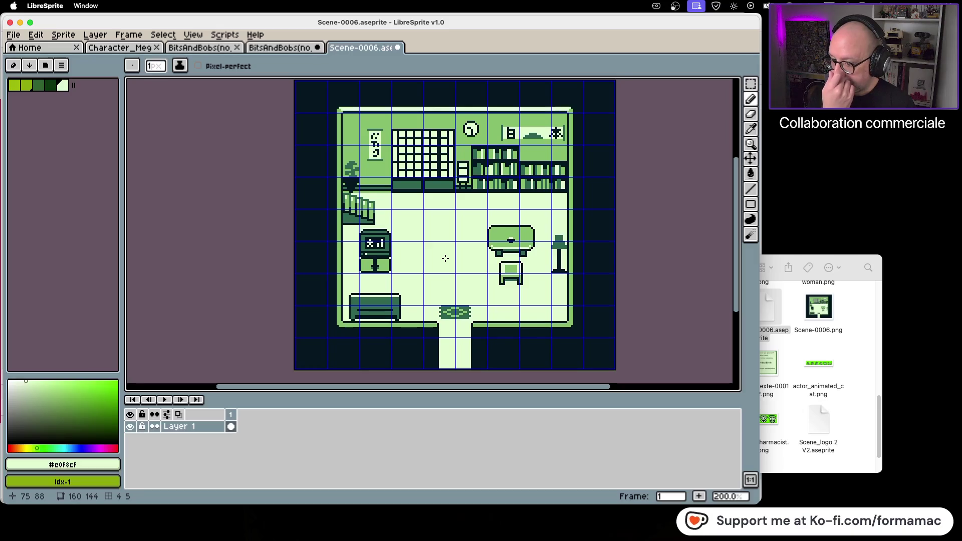
pyautogui.scroll(2, 426, 256)
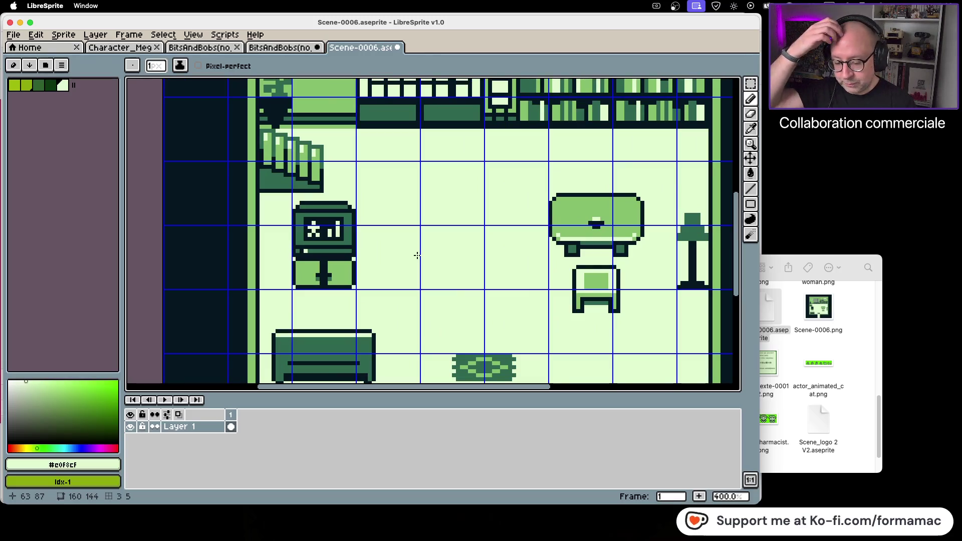
pyautogui.click(315, 224)
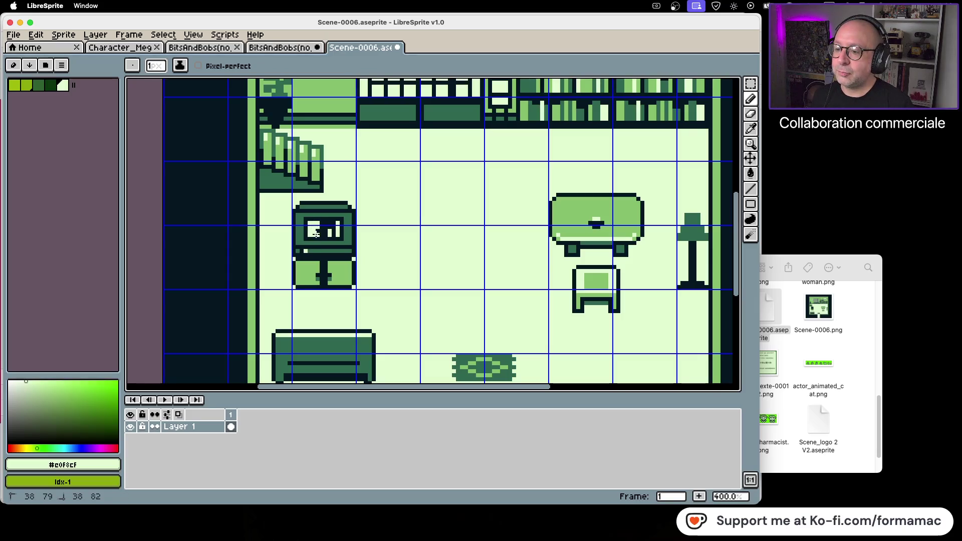
# Step: Save the room as Scene-0006.png with PNG file type, overwriting the existing file
pyautogui.scroll(-2, 492, 232)
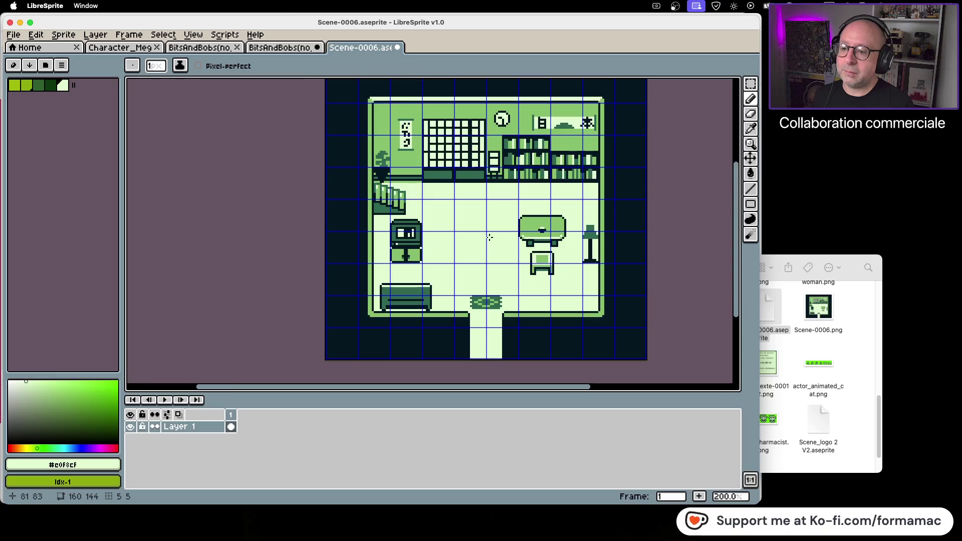
pyautogui.scroll(1, 489, 237)
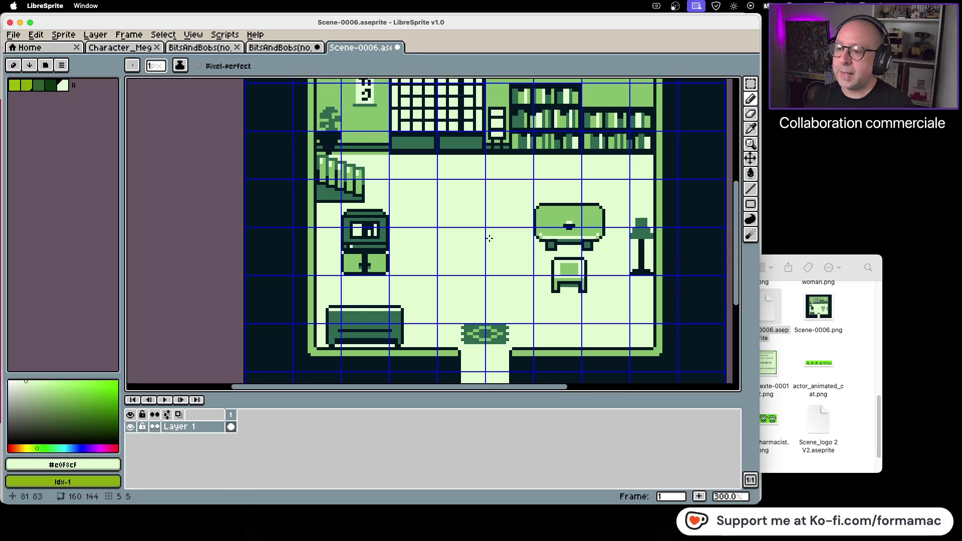
pyautogui.click(13, 35)
pyautogui.click(31, 97)
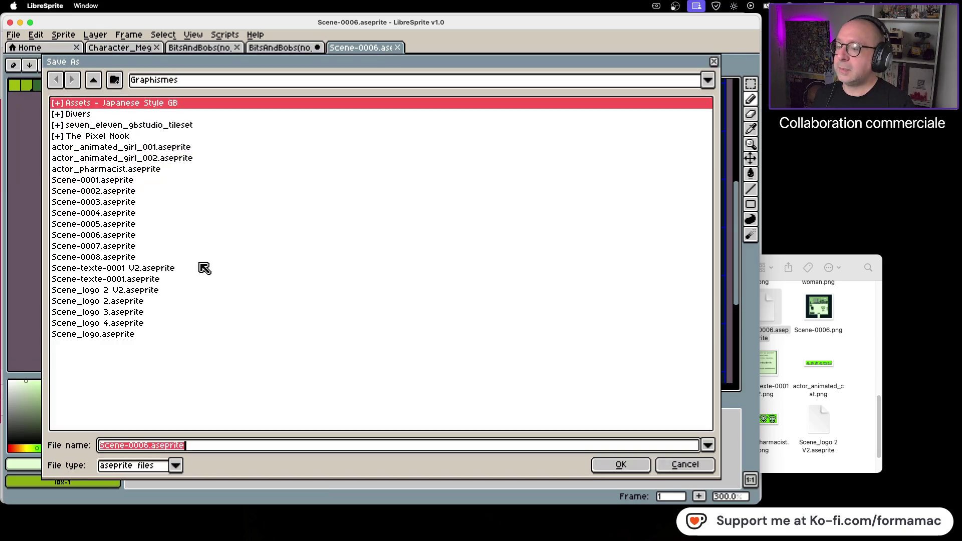
pyautogui.click(176, 467)
pyautogui.click(149, 432)
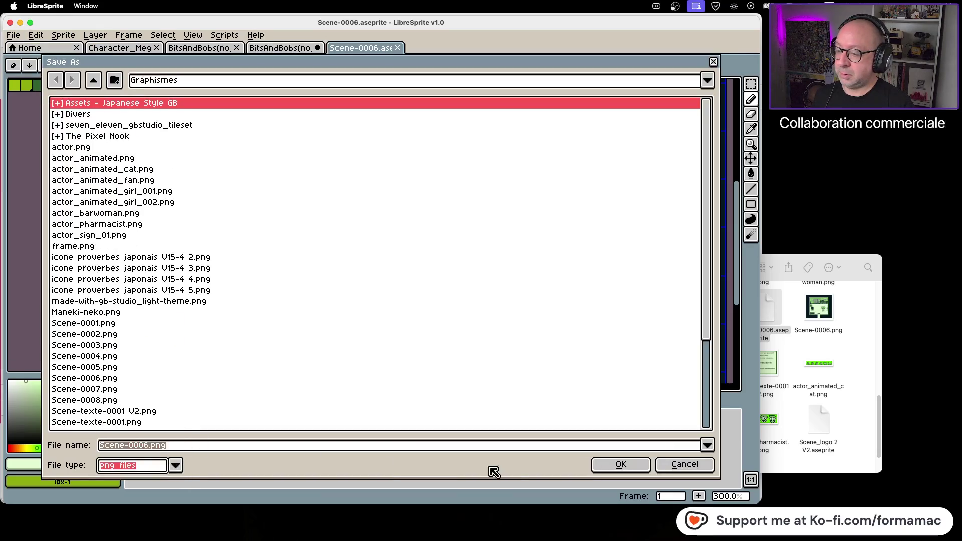
pyautogui.click(605, 467)
pyautogui.click(308, 288)
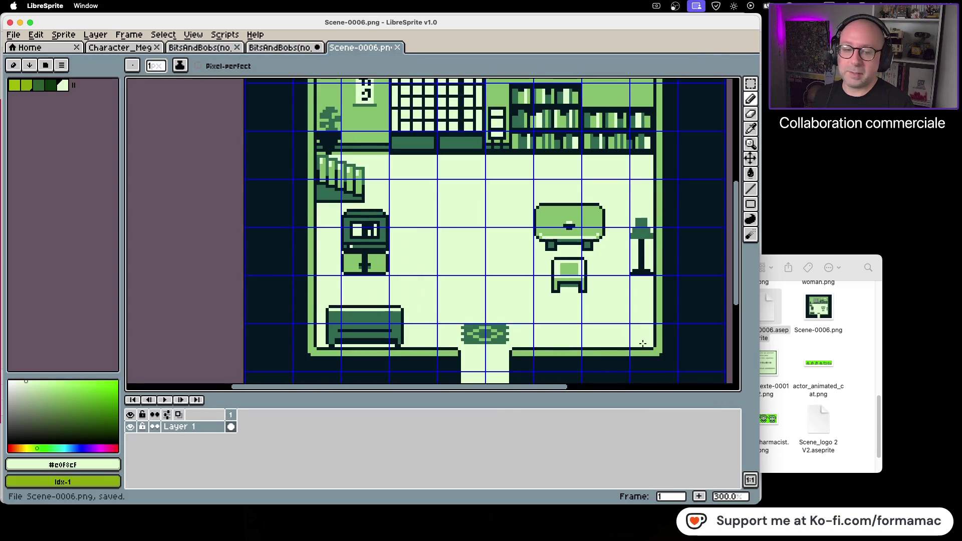
pyautogui.click(836, 404)
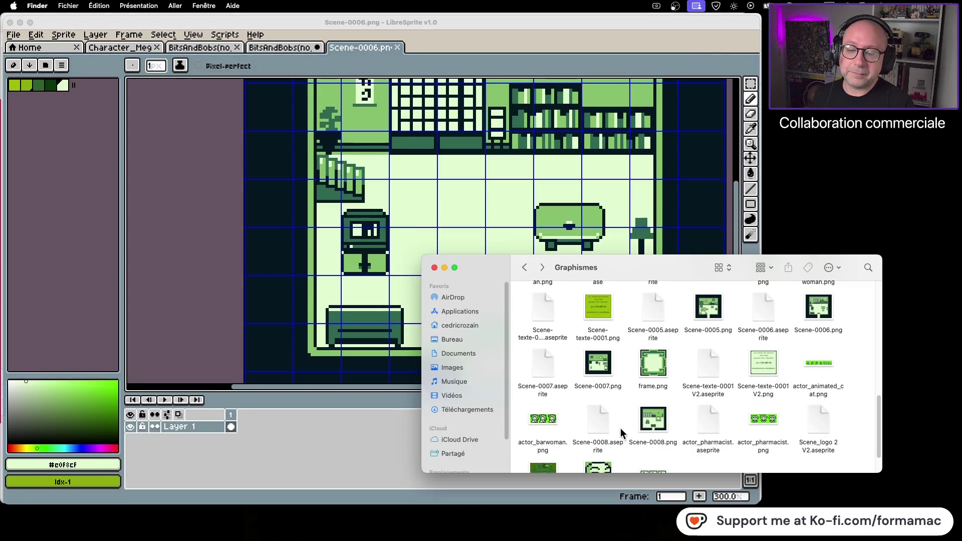
# Step: Select the exported Scene-0006.png, return to the Kotowaza folder and close the GB Studio window
pyautogui.click(824, 310)
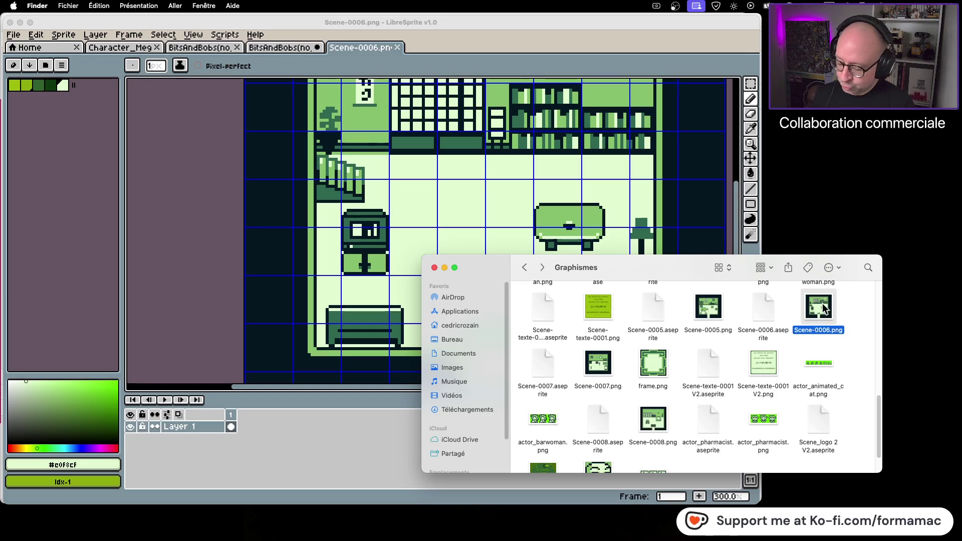
pyautogui.click(525, 267)
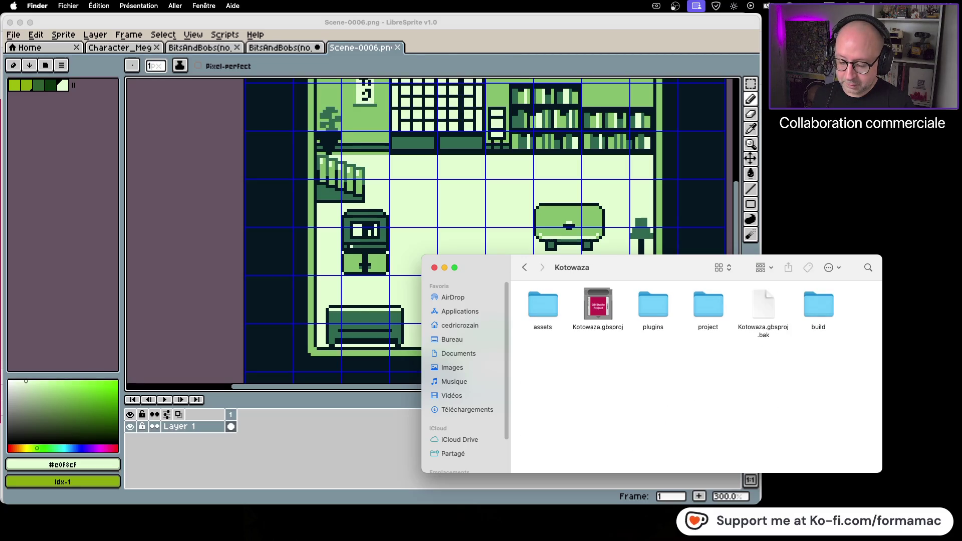
pyautogui.press('super+Tab')
pyautogui.press('super+w')
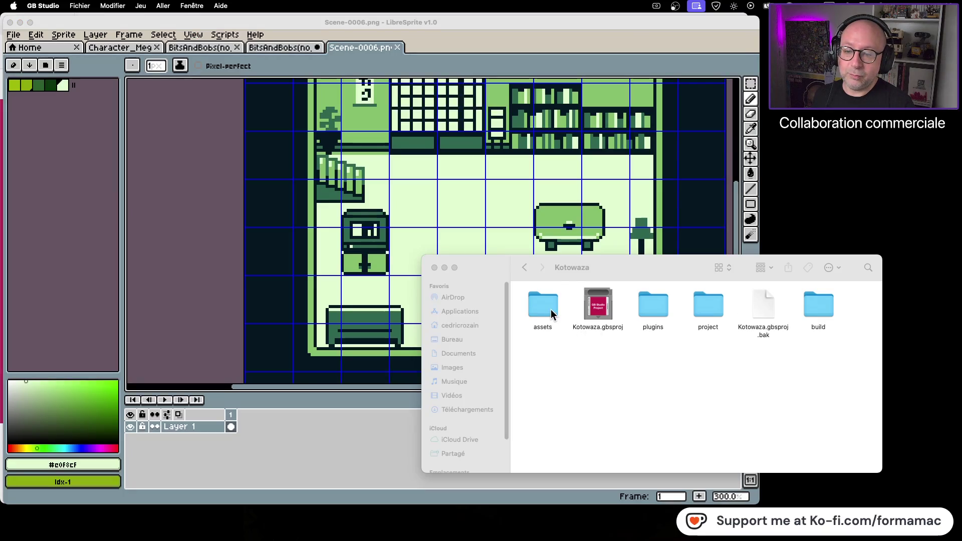
# Step: Check assets/backgrounds, then open Kotowaza.gbsproj from the Kotowaza folder in GB Studio
pyautogui.doubleClick(551, 313)
pyautogui.doubleClick(606, 320)
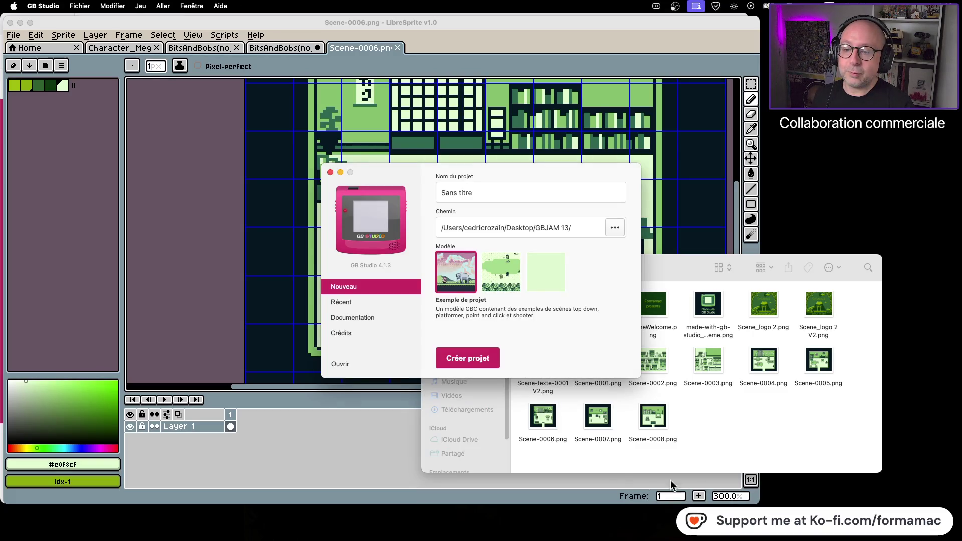
pyautogui.click(330, 173)
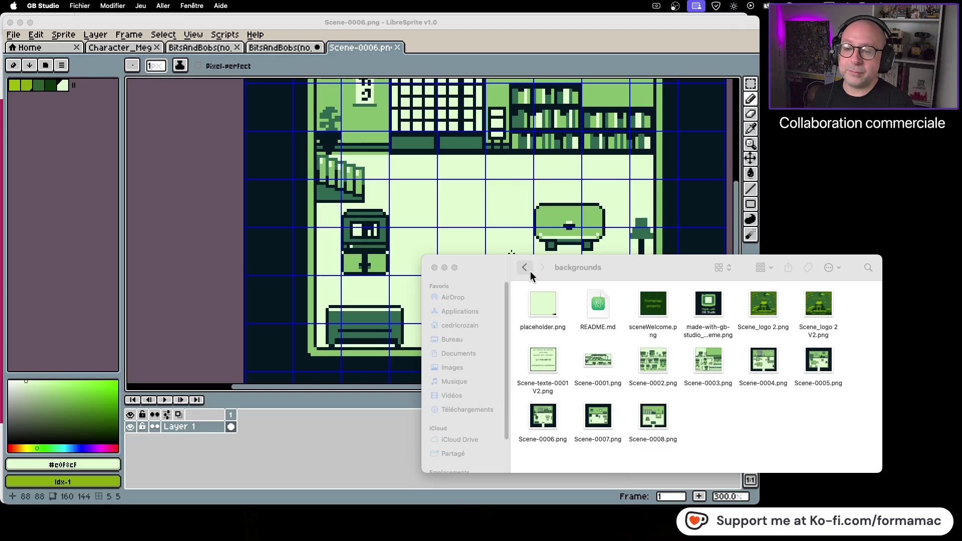
pyautogui.click(525, 268)
pyautogui.click(524, 270)
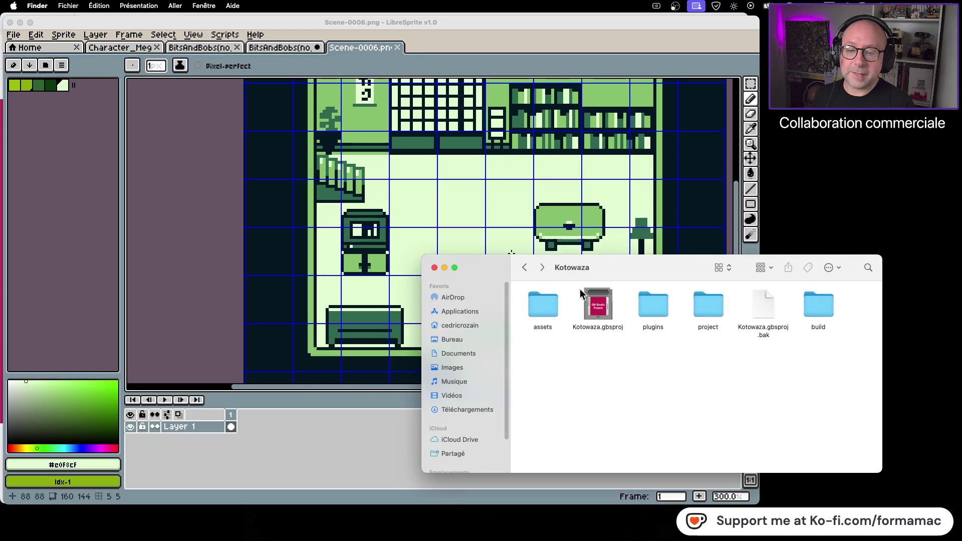
pyautogui.doubleClick(599, 304)
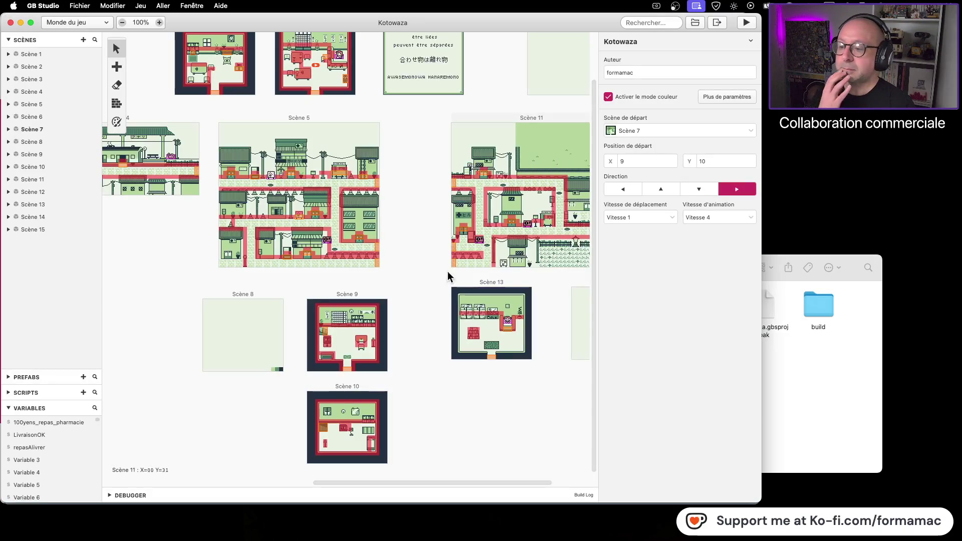
# Step: Scroll across the Kotowaza world map to inspect the scenes, then return to Finder's Kotowaza GB Studio folder
pyautogui.hscroll(-2, 414, 345)
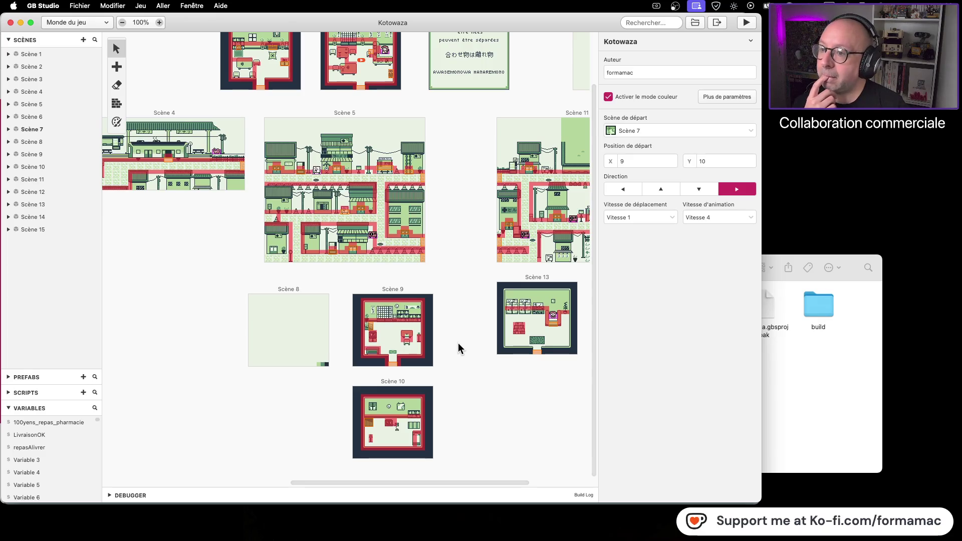
pyautogui.scroll(3, 460, 278)
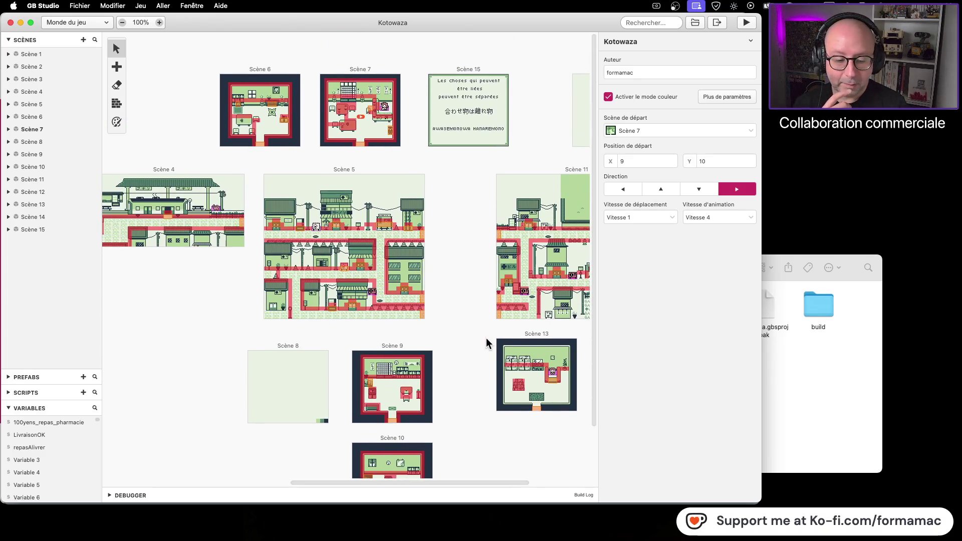
pyautogui.hscroll(-10, 395, 343)
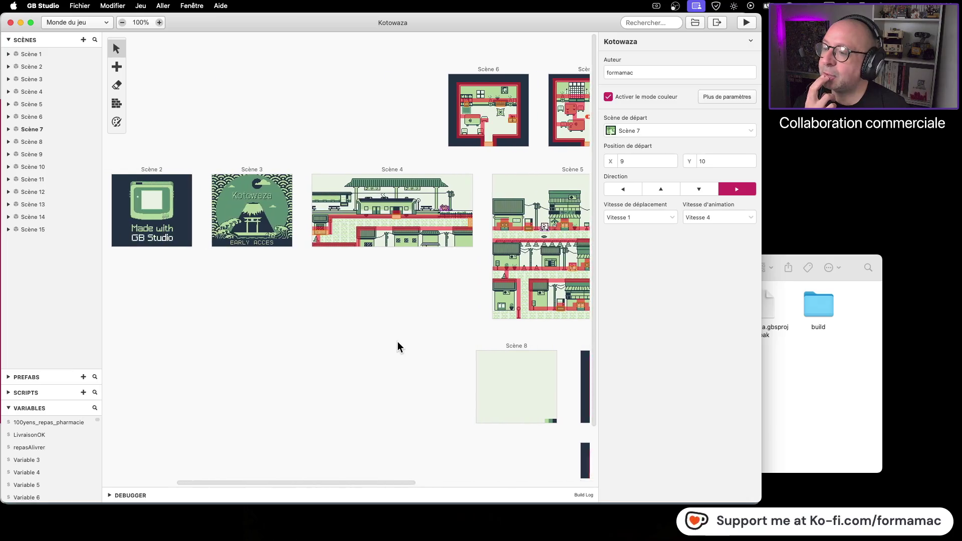
pyautogui.hscroll(-6, 431, 330)
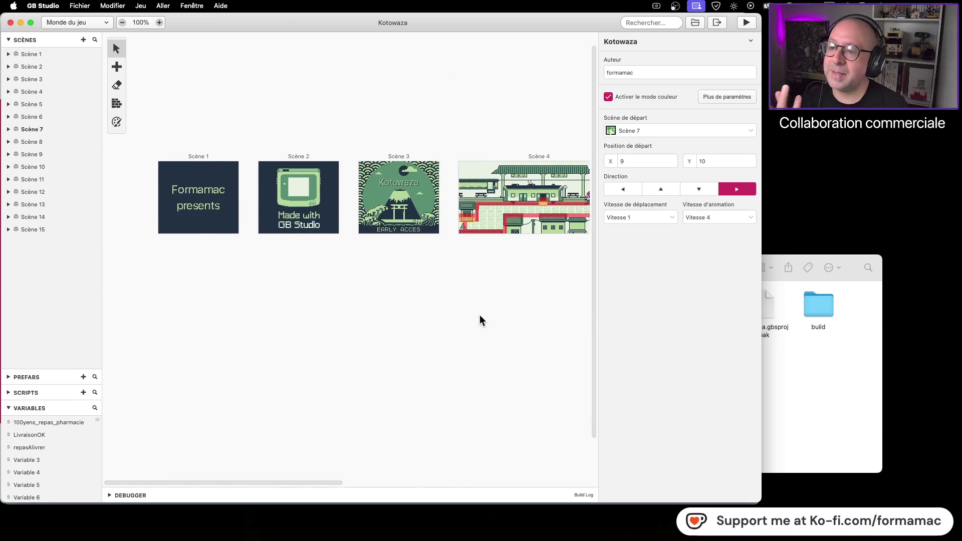
pyautogui.hscroll(5, 480, 321)
pyautogui.hscroll(9, 371, 346)
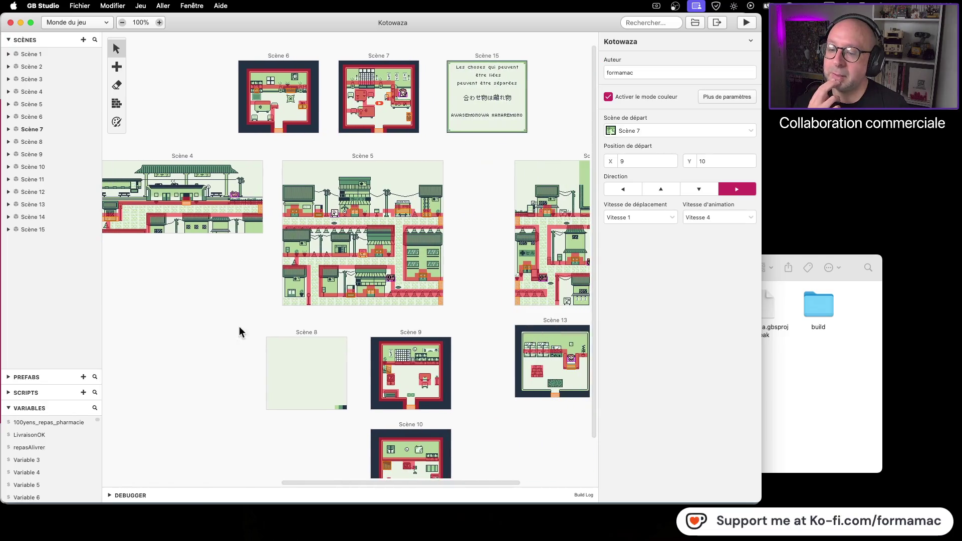
pyautogui.hscroll(5, 401, 341)
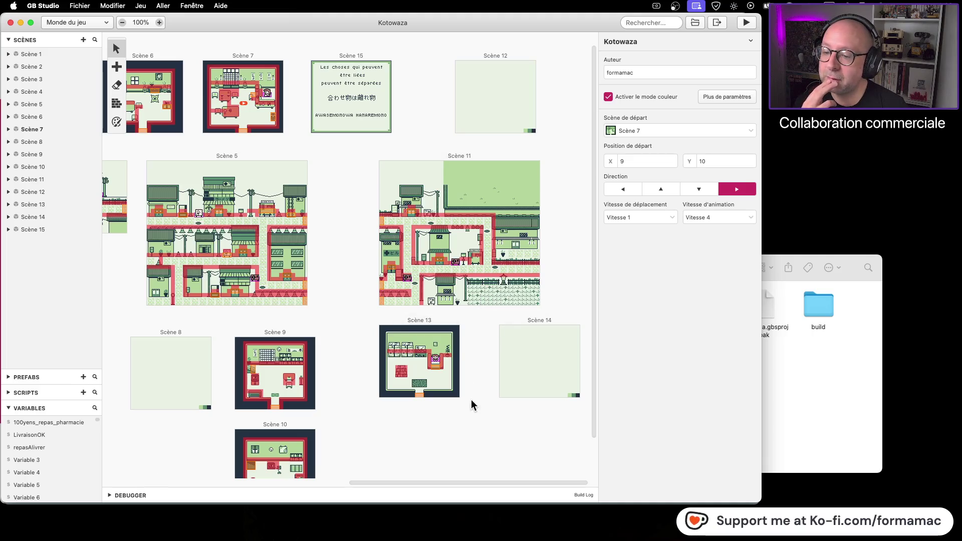
pyautogui.click(798, 396)
pyautogui.click(524, 269)
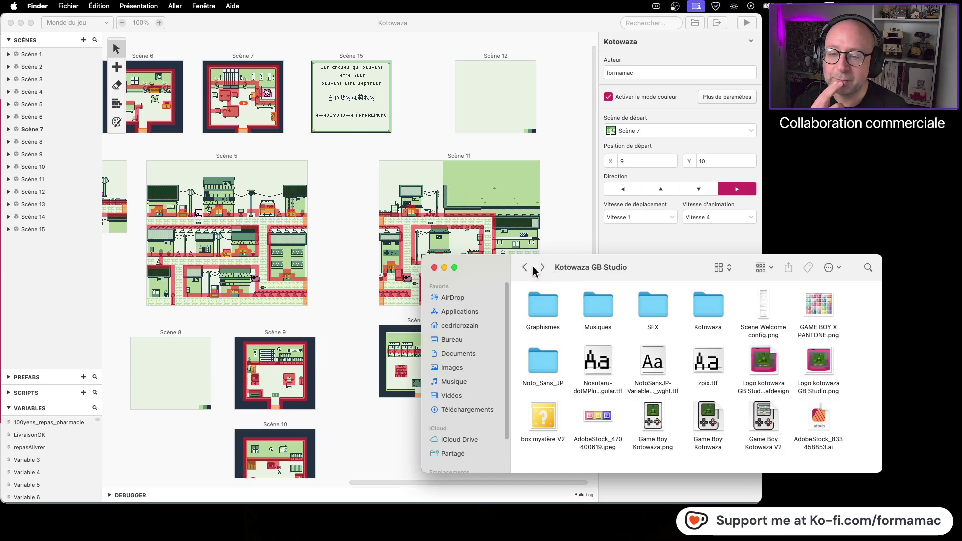
# Step: Open the Graphismes folder and launch the Scene-0003.aseprite town street scene in LibreSprite
pyautogui.doubleClick(539, 303)
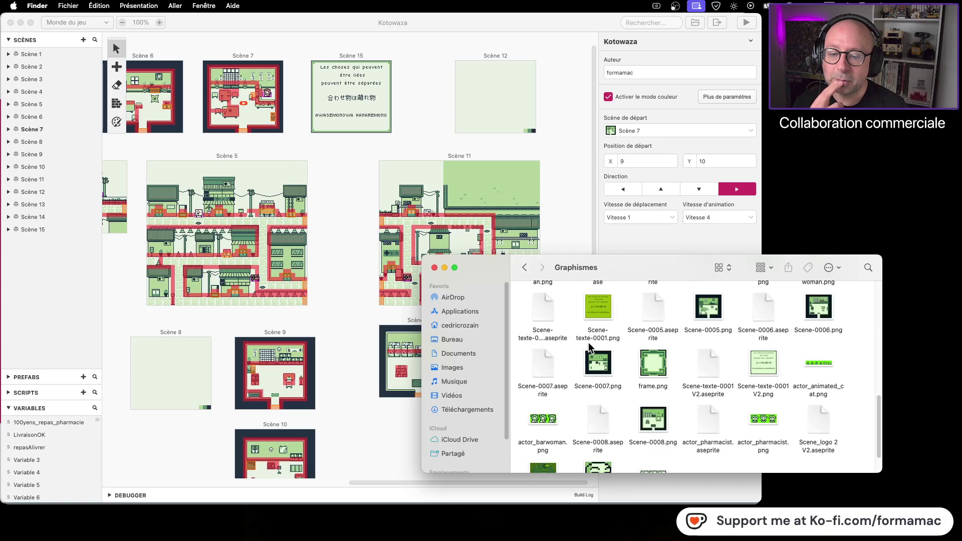
pyautogui.scroll(-2, 638, 363)
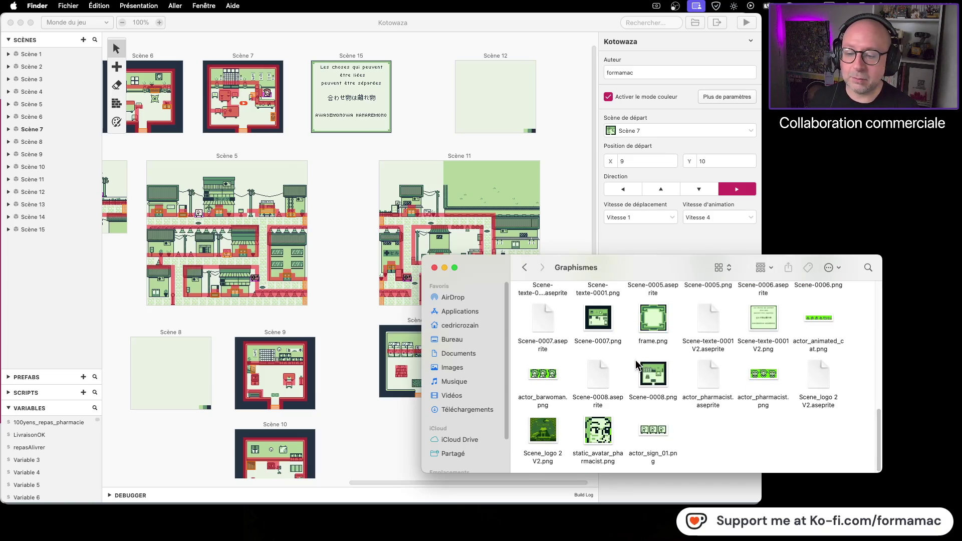
pyautogui.scroll(5, 636, 363)
pyautogui.scroll(3, 637, 365)
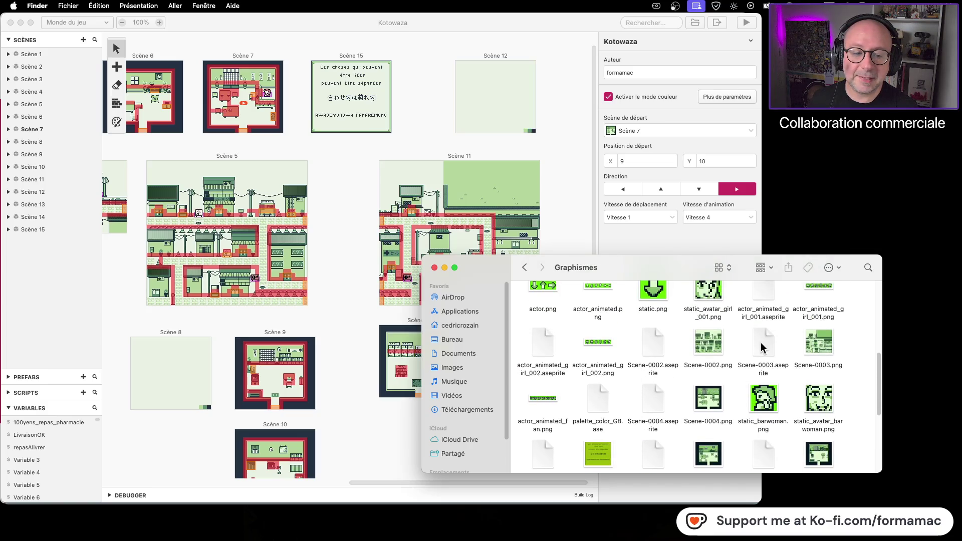
pyautogui.doubleClick(761, 343)
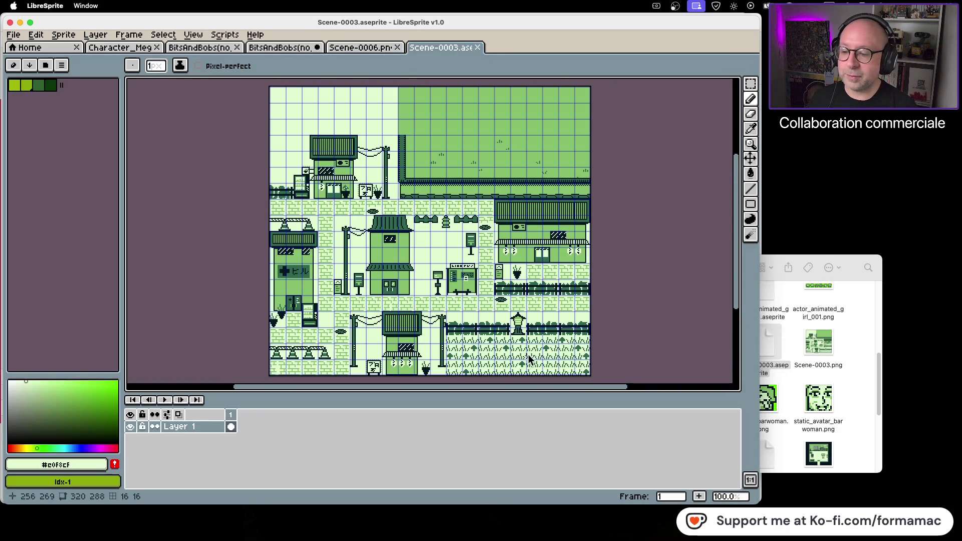
# Step: Browse Assets - Japanese Style GB > TileSets, then return to the Divers folder
pyautogui.click(786, 383)
pyautogui.scroll(3, 657, 339)
pyautogui.scroll(3, 649, 338)
pyautogui.doubleClick(543, 304)
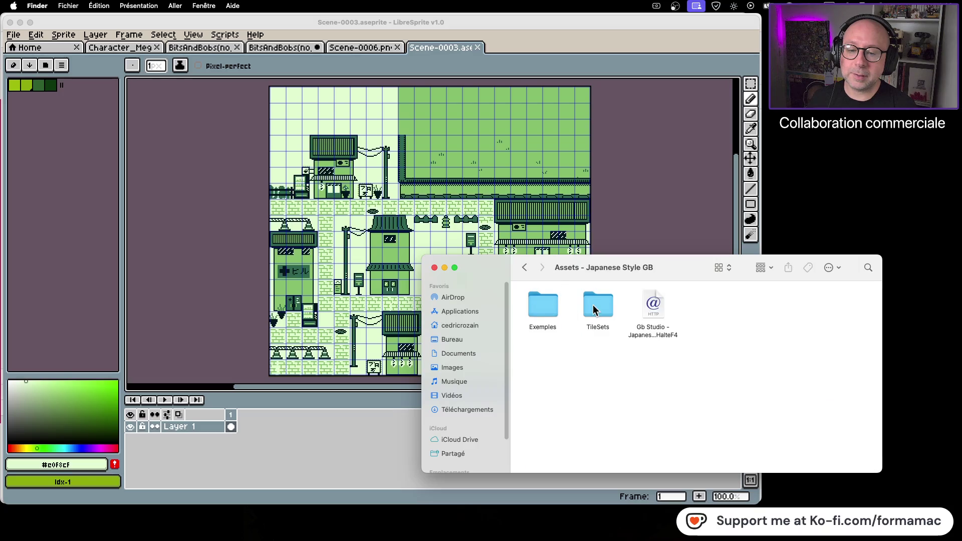
pyautogui.doubleClick(603, 307)
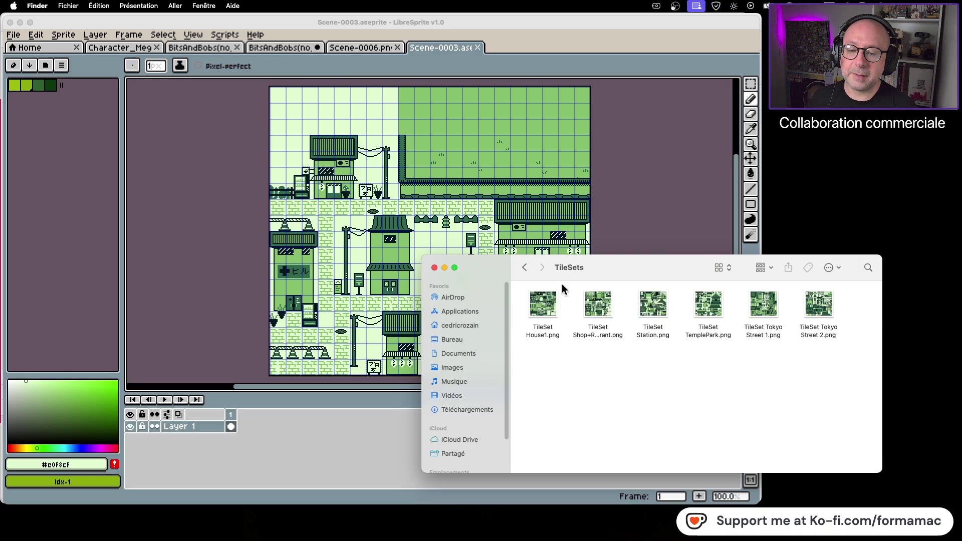
pyautogui.click(525, 268)
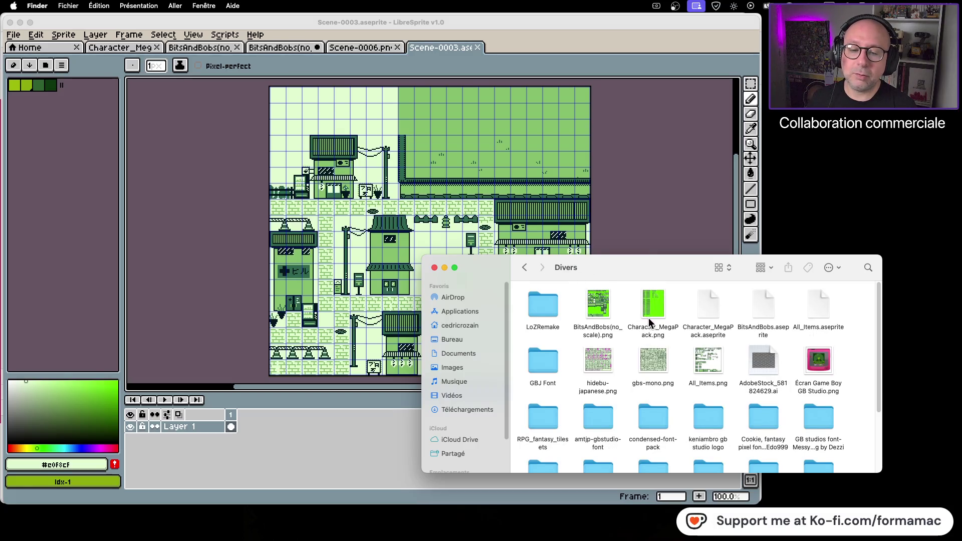
# Step: Quick Look All_Items.png, then bring up the actions menu for Character_MegaPack.png
pyautogui.click(704, 357)
pyautogui.press('space')
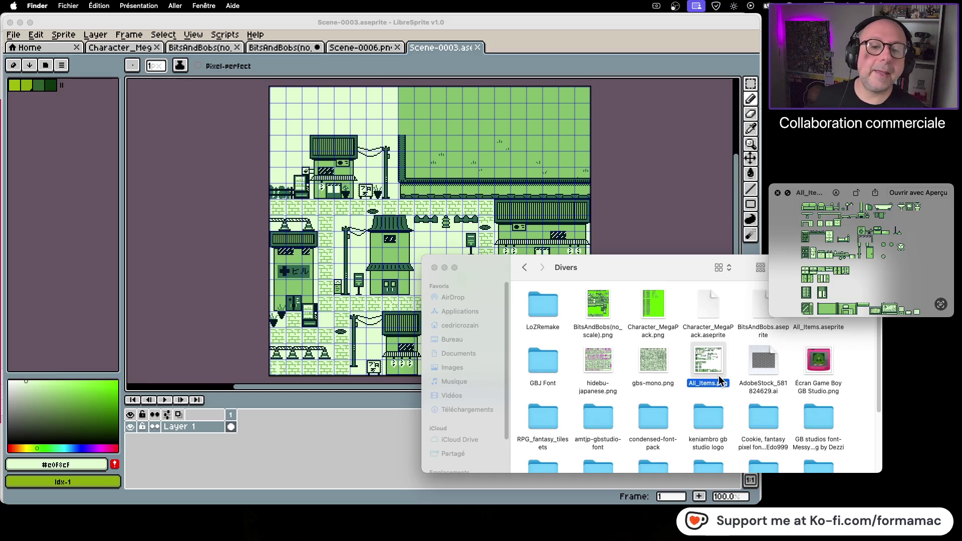
pyautogui.press('space')
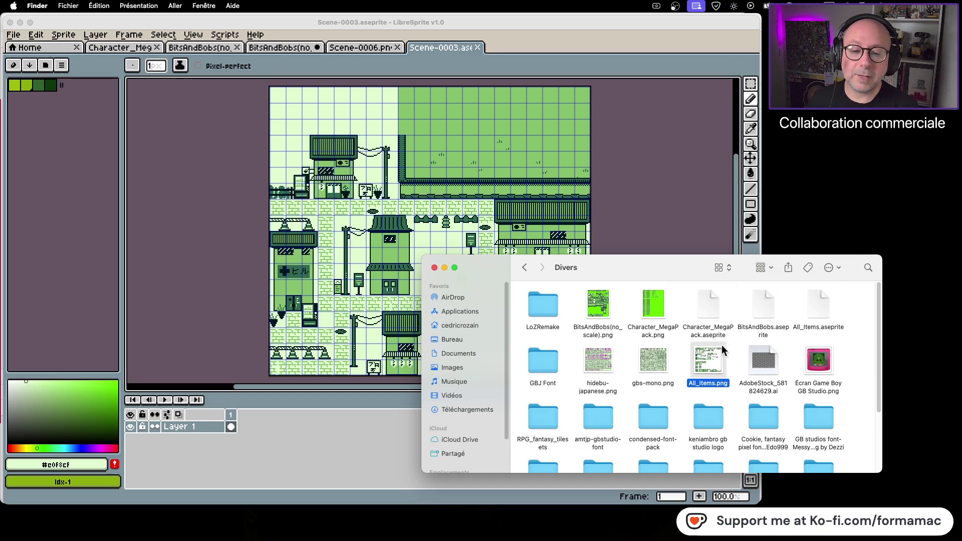
pyautogui.rightClick(656, 308)
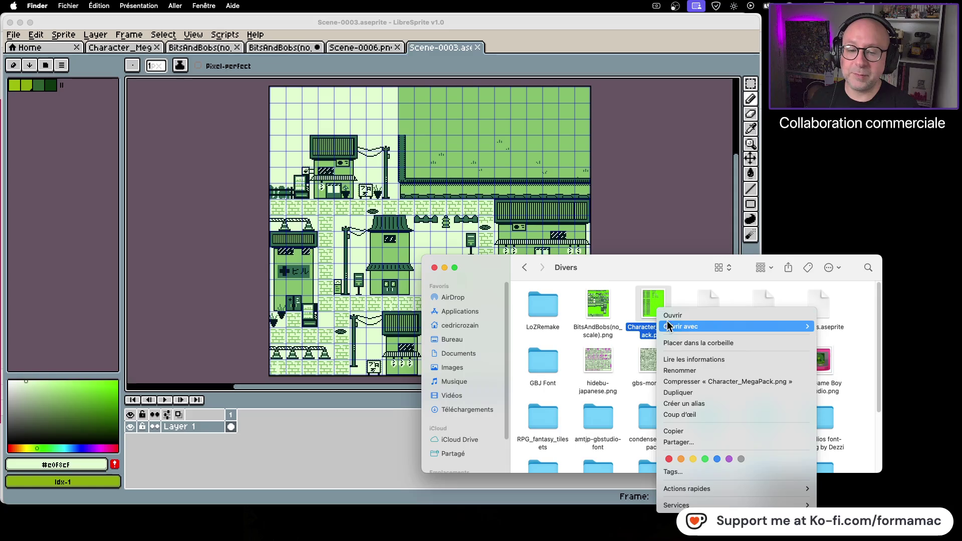
# Step: Open Character_MegaPack.png with LibreSprite and close the Scene-0006 document
pyautogui.moveTo(671, 329)
pyautogui.click(847, 415)
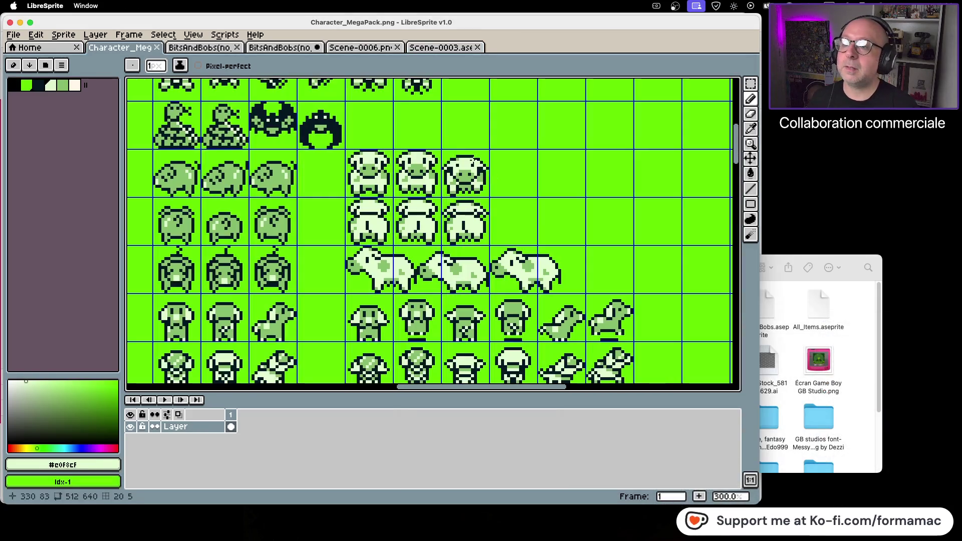
pyautogui.click(351, 47)
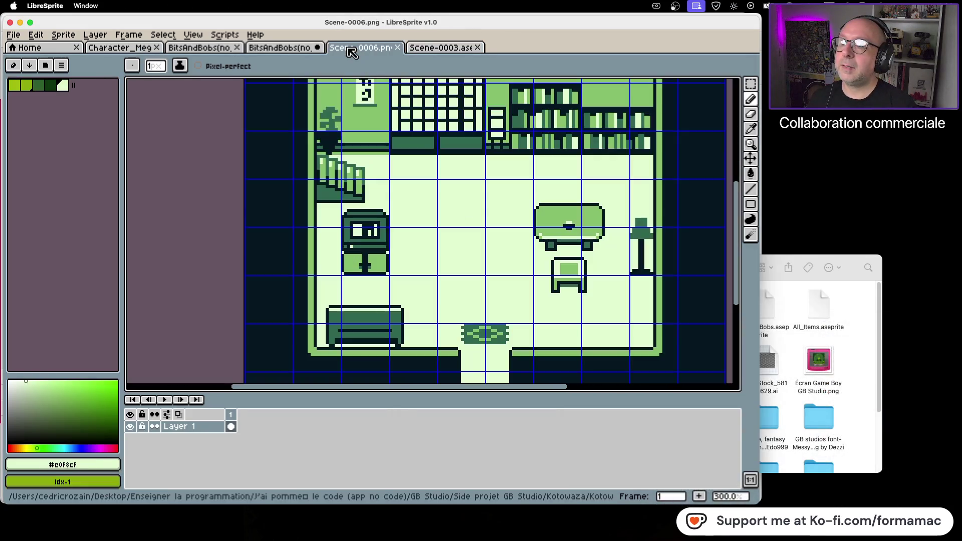
pyautogui.click(397, 47)
# Step: Close both BitsAndBobs documents without saving and return to the Character_MegaPack sheet
pyautogui.click(291, 48)
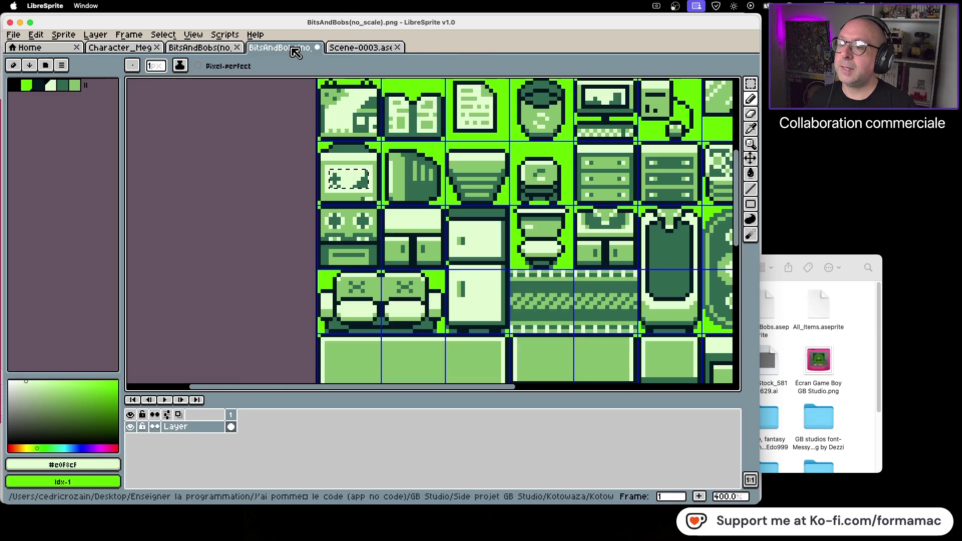
pyautogui.click(318, 47)
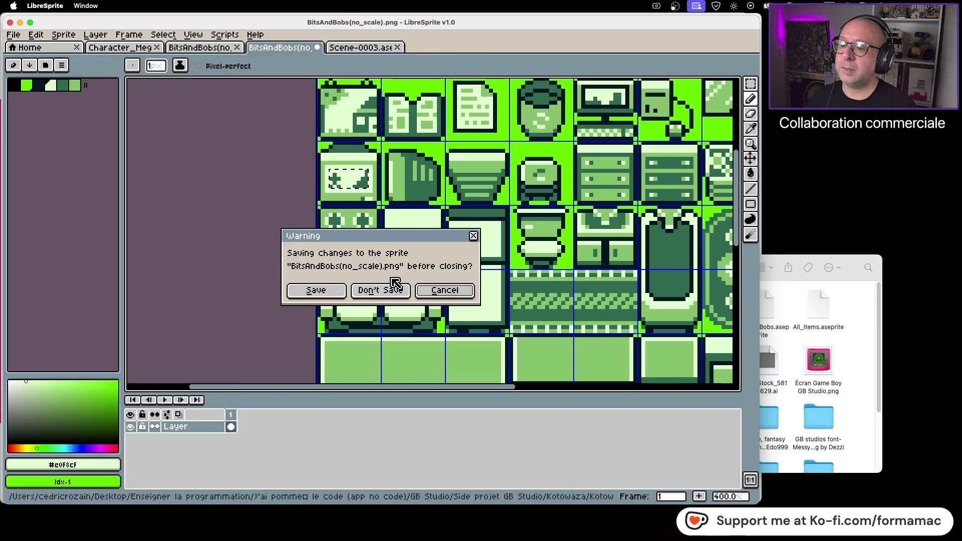
pyautogui.click(390, 295)
pyautogui.click(223, 48)
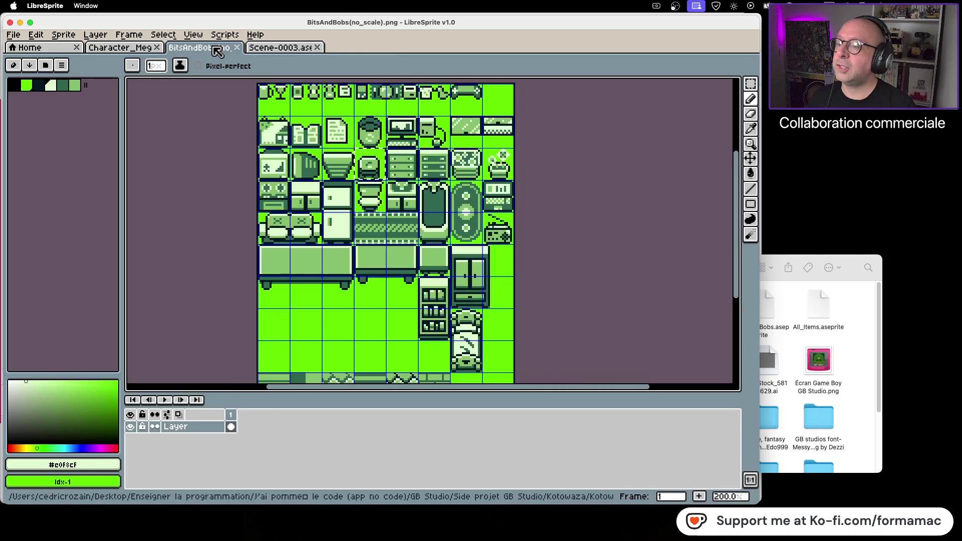
pyautogui.click(238, 47)
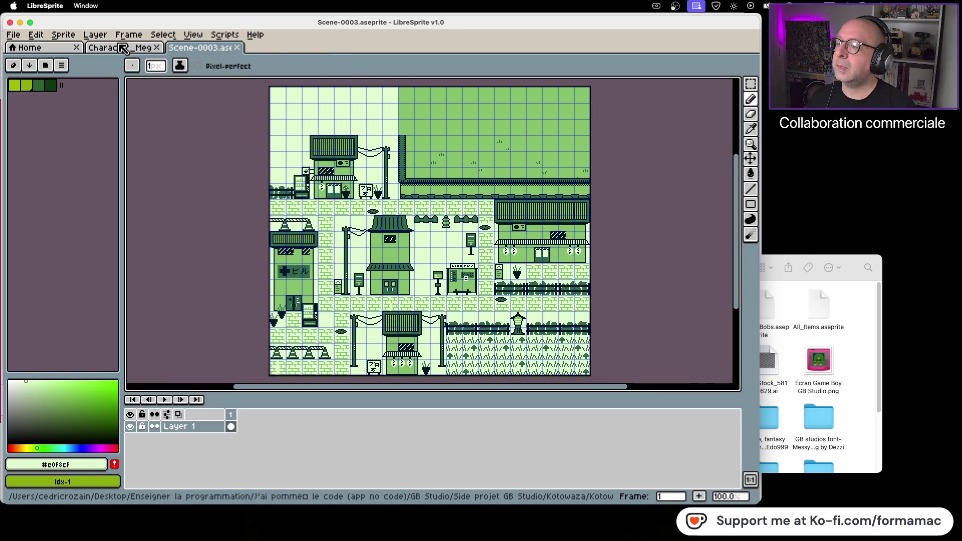
pyautogui.click(121, 48)
pyautogui.click(195, 51)
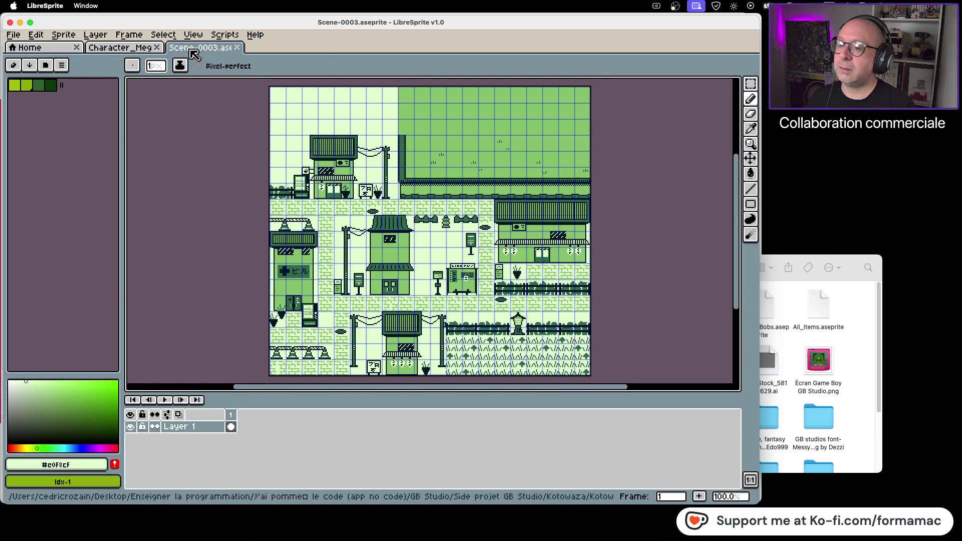
pyautogui.click(135, 50)
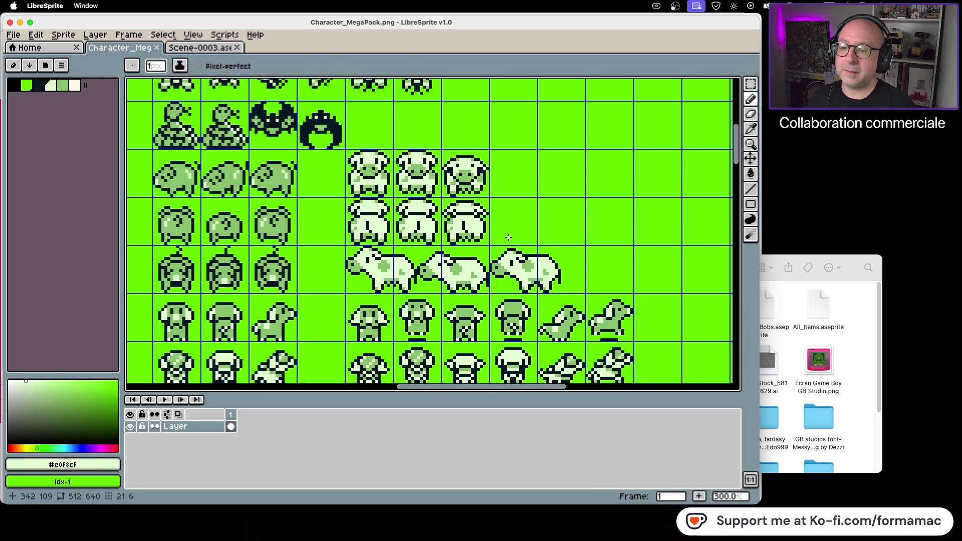
# Step: Copy the first side-view cow with a rectangular selection and paste it into Scene-0003's bottom grass
pyautogui.click(750, 84)
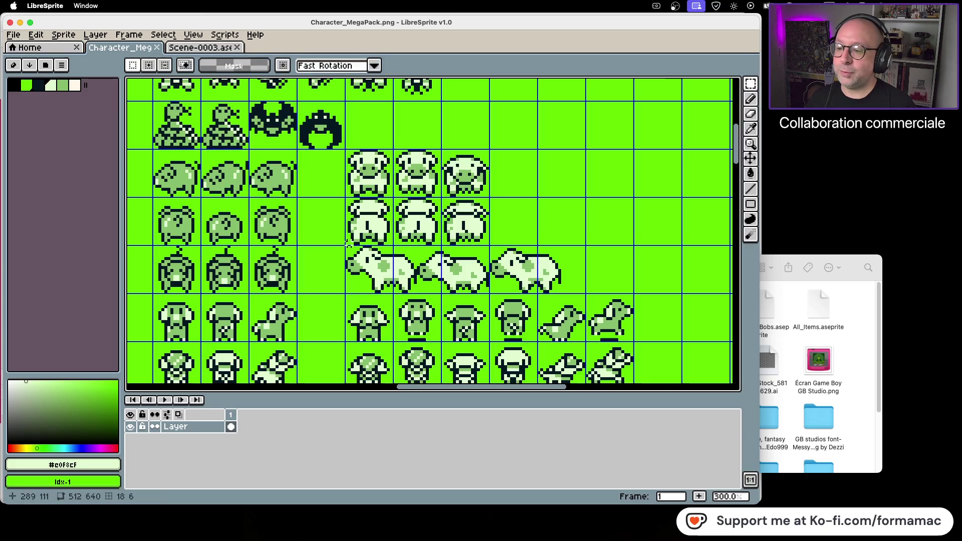
pyautogui.moveTo(345, 246); pyautogui.dragTo(419, 295)
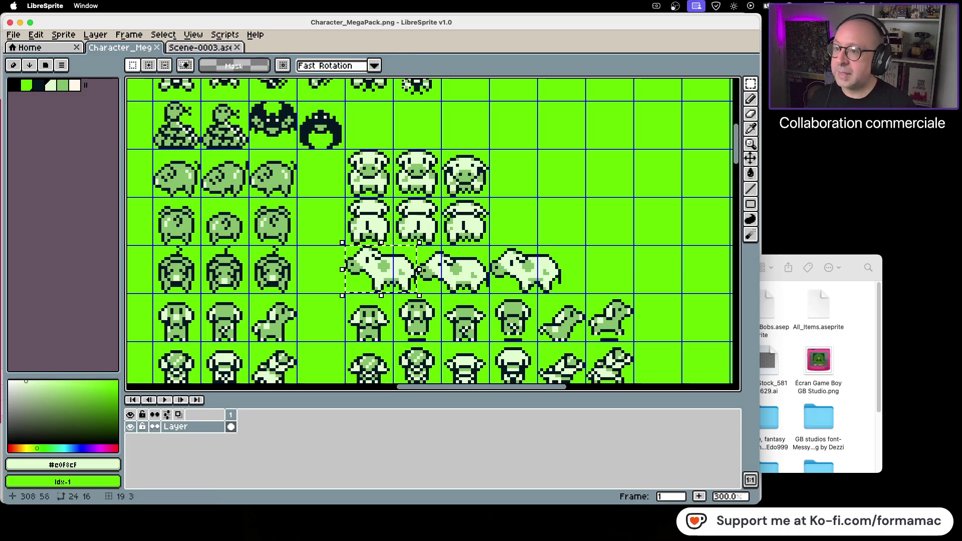
pyautogui.click(211, 48)
pyautogui.hotkey('ctrl', 'v')
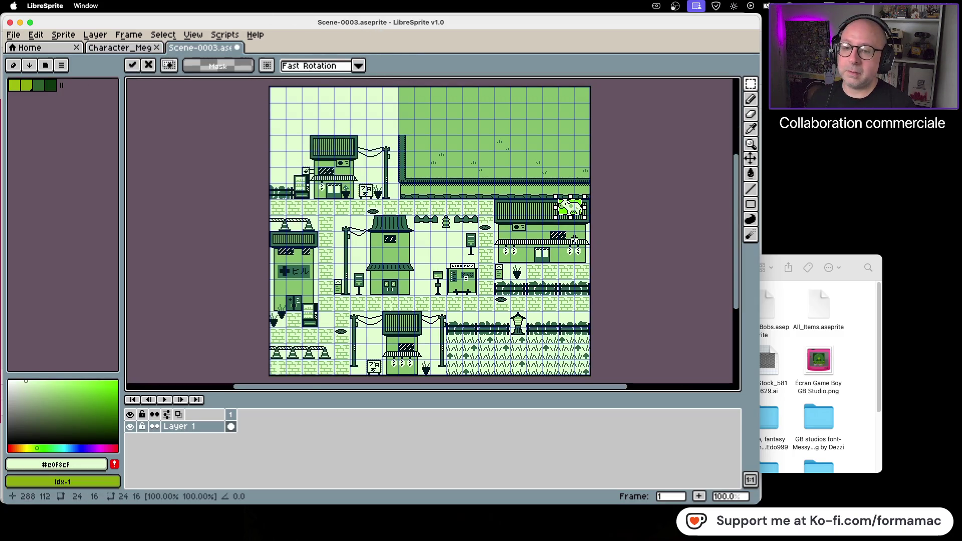
pyautogui.moveTo(571, 206); pyautogui.dragTo(499, 364)
# Step: Nudge the pasted cow about 16 px left within the grass and recenter it in view
pyautogui.scroll(2, 522, 360)
pyautogui.scroll(-2, 522, 361)
pyautogui.scroll(1, 544, 166)
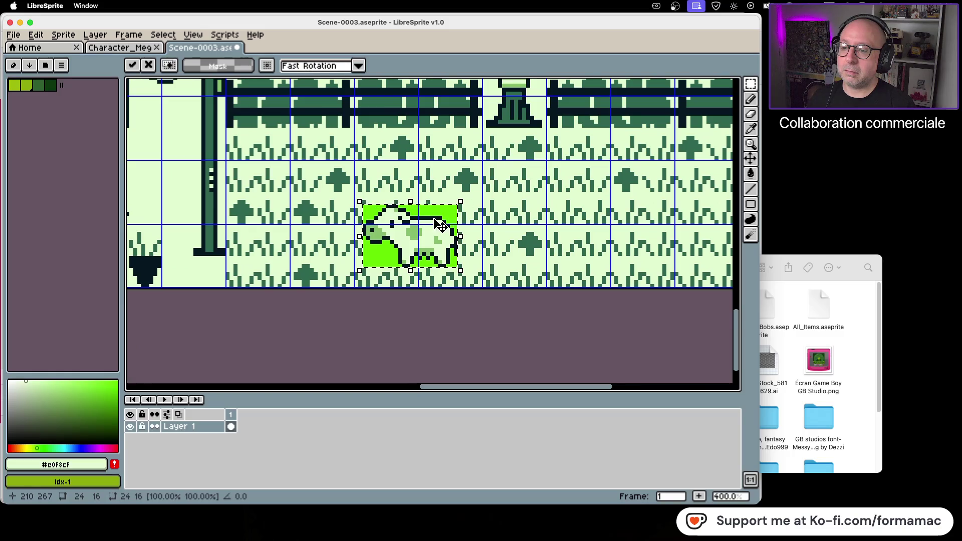
pyautogui.moveTo(430, 234)
pyautogui.mouseDown()
pyautogui.moveTo(421, 225)
pyautogui.moveTo(666, 234)
pyautogui.mouseUp()
pyautogui.scroll(-2, 664, 244)
pyautogui.scroll(-1, 663, 250)
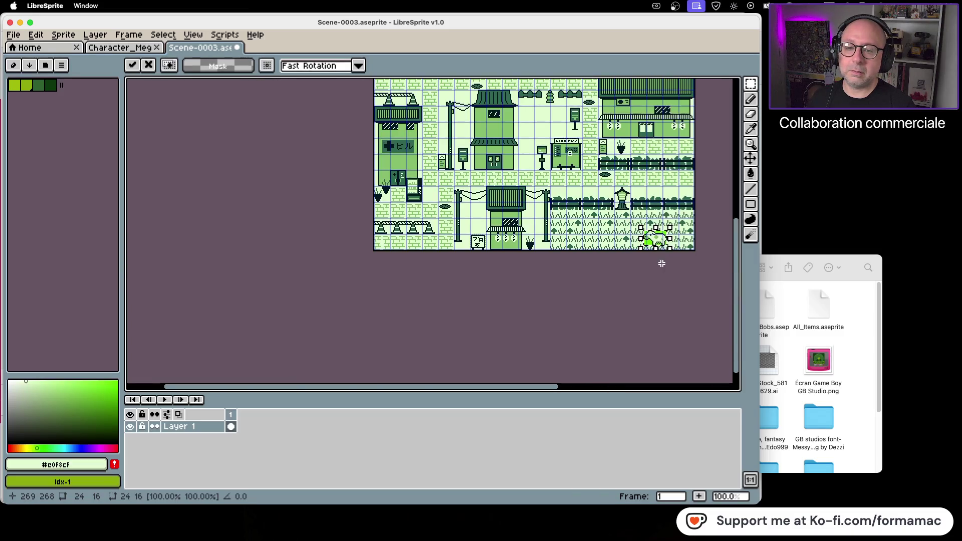
pyautogui.moveTo(623, 271)
pyautogui.mouseDown()
pyautogui.moveTo(537, 236)
pyautogui.moveTo(348, 261)
pyautogui.mouseUp()
pyautogui.scroll(2, 526, 234)
pyautogui.scroll(2, 597, 251)
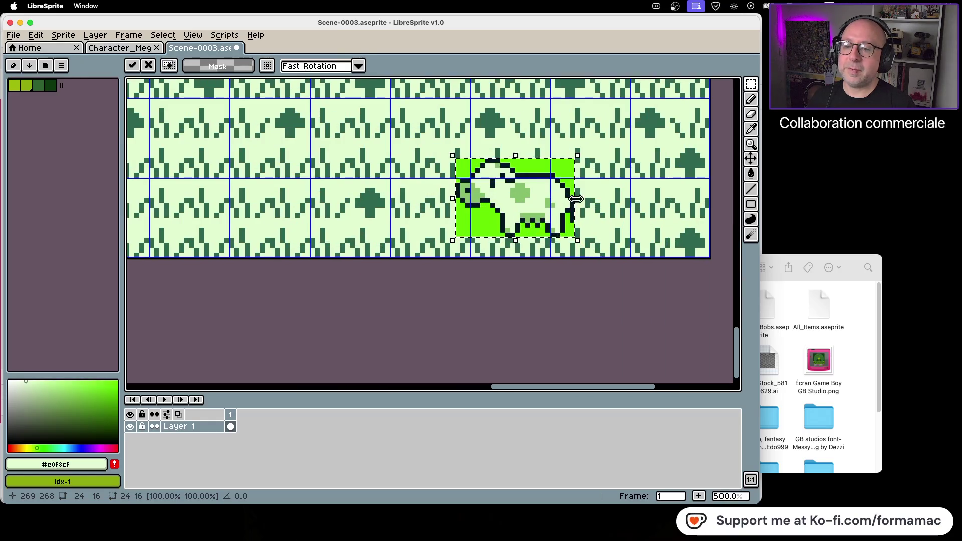
# Step: Fill the bright green patches around the cow and by its leg with light grass colour
pyautogui.click(750, 128)
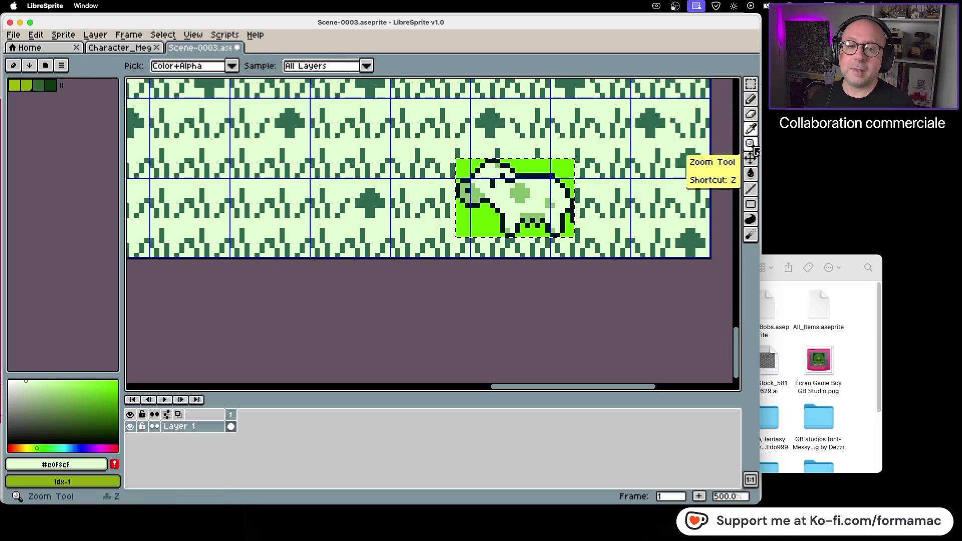
pyautogui.click(751, 174)
pyautogui.click(553, 171)
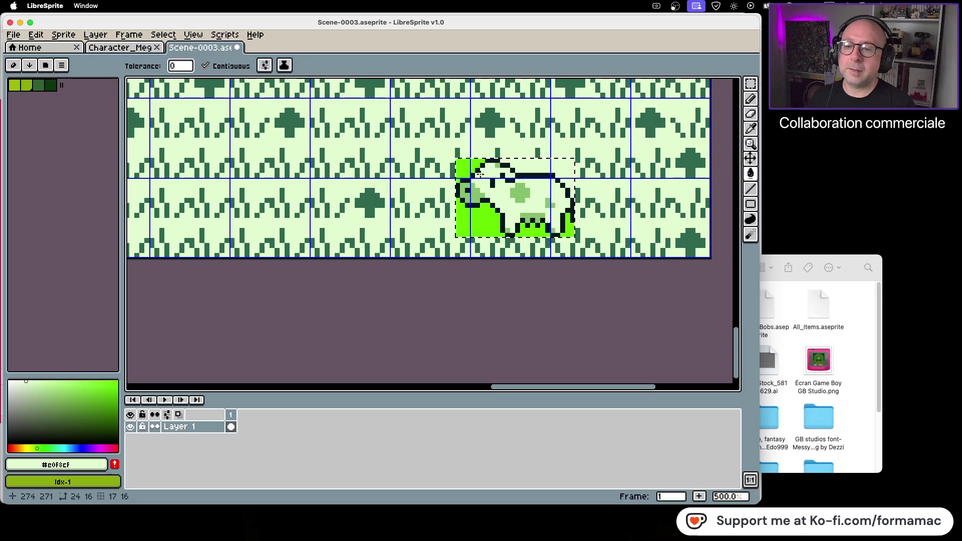
pyautogui.click(571, 229)
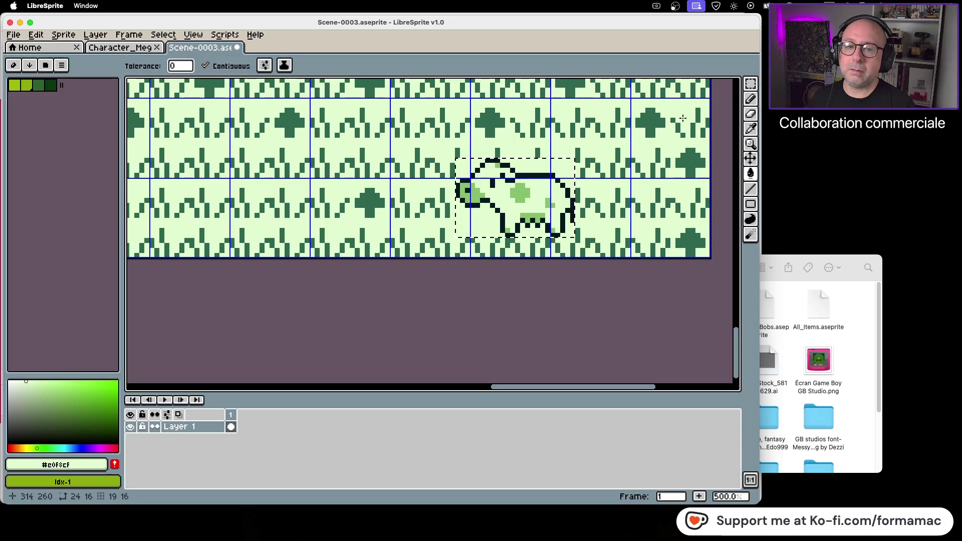
pyautogui.click(750, 83)
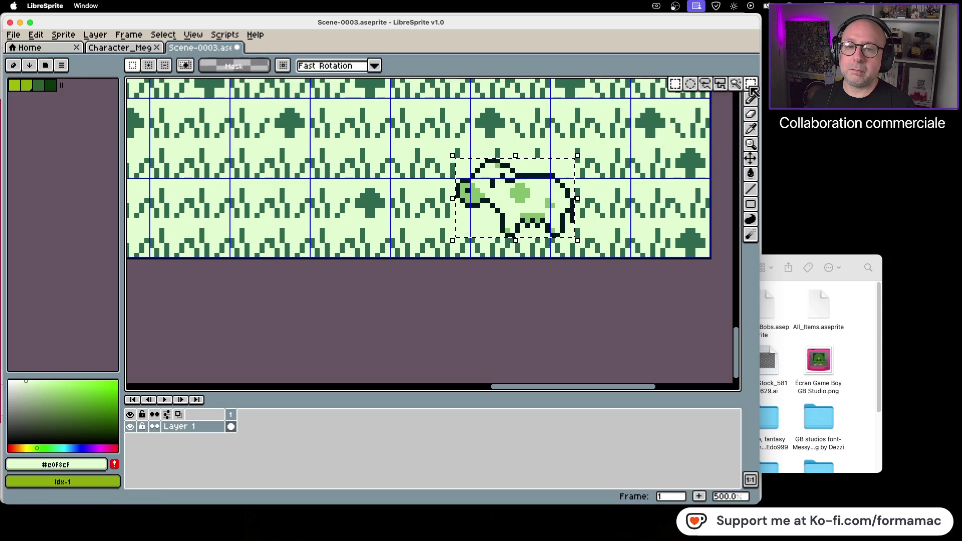
pyautogui.click(667, 155)
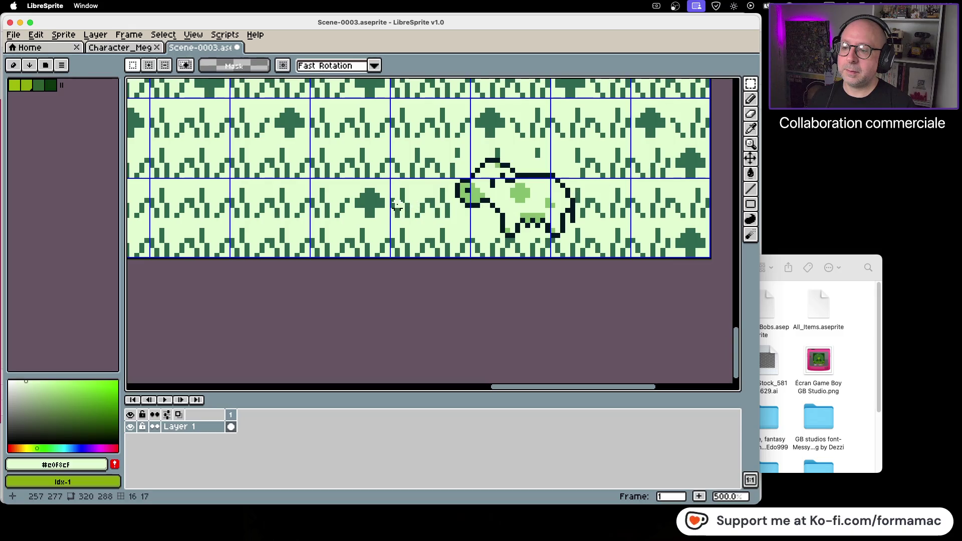
# Step: Select a small strip of pixels under the cow's head and shift it into place
pyautogui.moveTo(397, 205)
pyautogui.mouseDown()
pyautogui.moveTo(433, 220)
pyautogui.moveTo(411, 217)
pyautogui.moveTo(472, 222)
pyautogui.mouseUp()
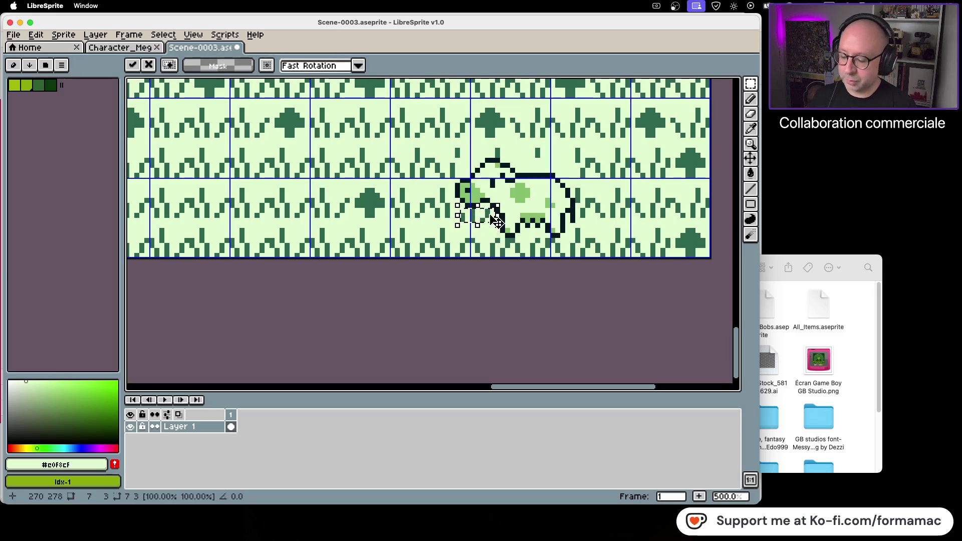
pyautogui.hotkey('ctrl', 'z')
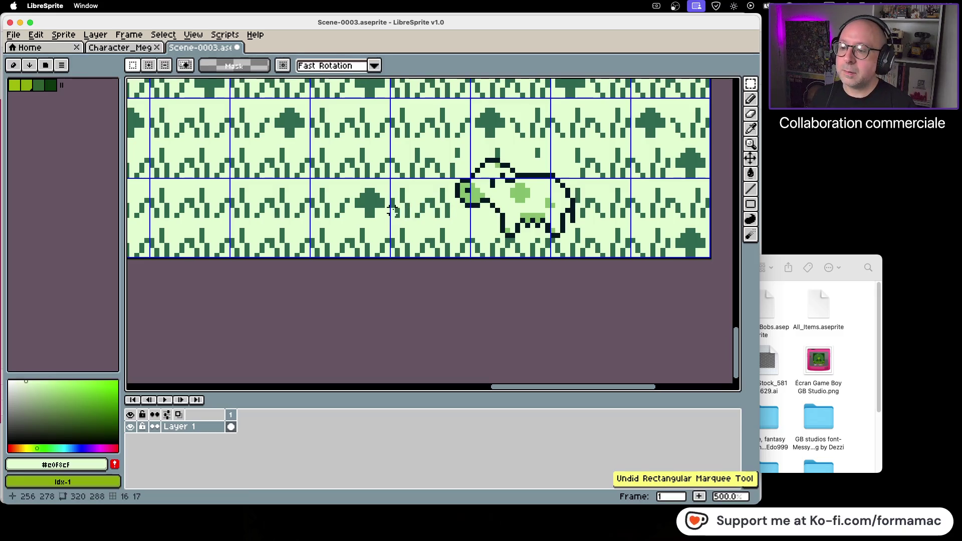
pyautogui.moveTo(393, 213); pyautogui.dragTo(461, 215)
pyautogui.click(407, 220)
pyautogui.press('Return')
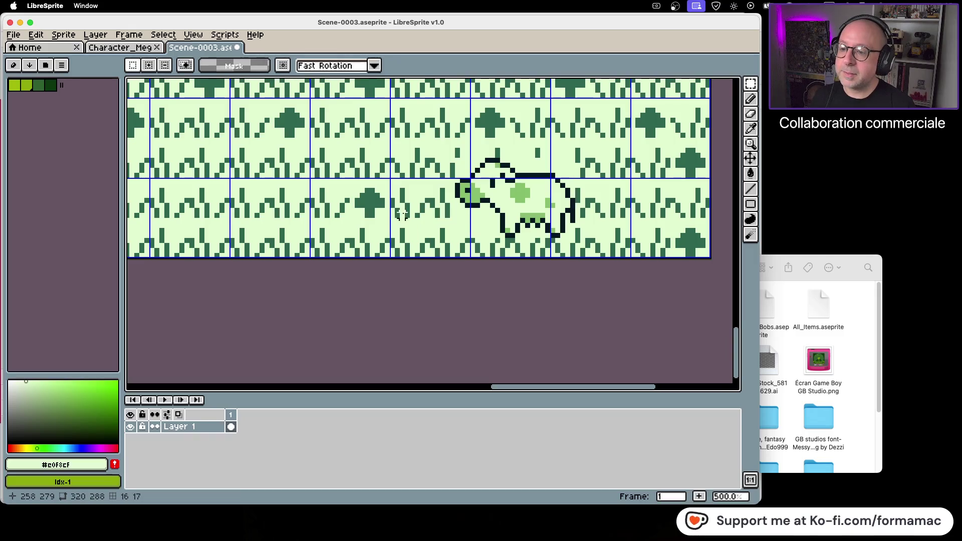
# Step: Move the pixel block along the cow's front legs and commit the change
pyautogui.moveTo(392, 211)
pyautogui.mouseDown()
pyautogui.moveTo(434, 233)
pyautogui.moveTo(495, 225)
pyautogui.mouseUp()
pyautogui.hotkey('ctrl', 't')
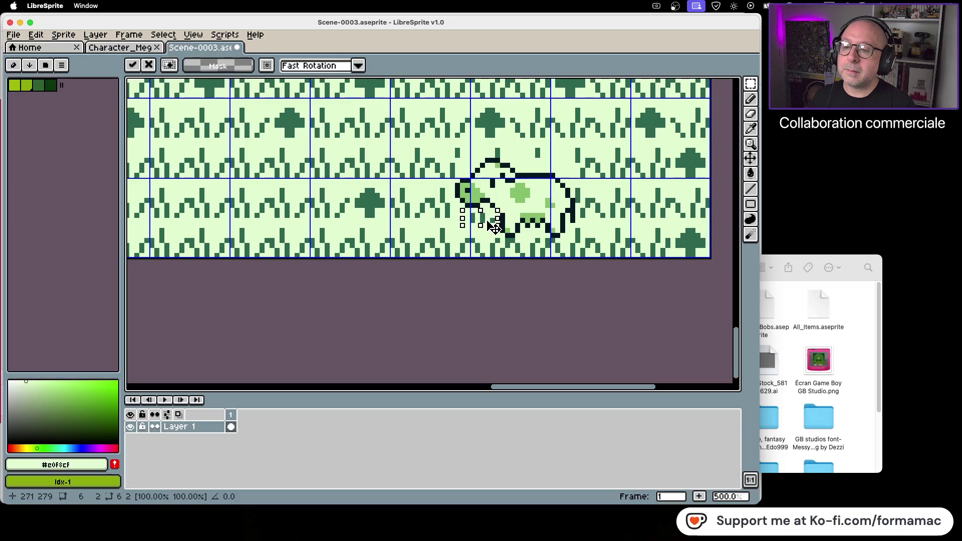
pyautogui.click(590, 221)
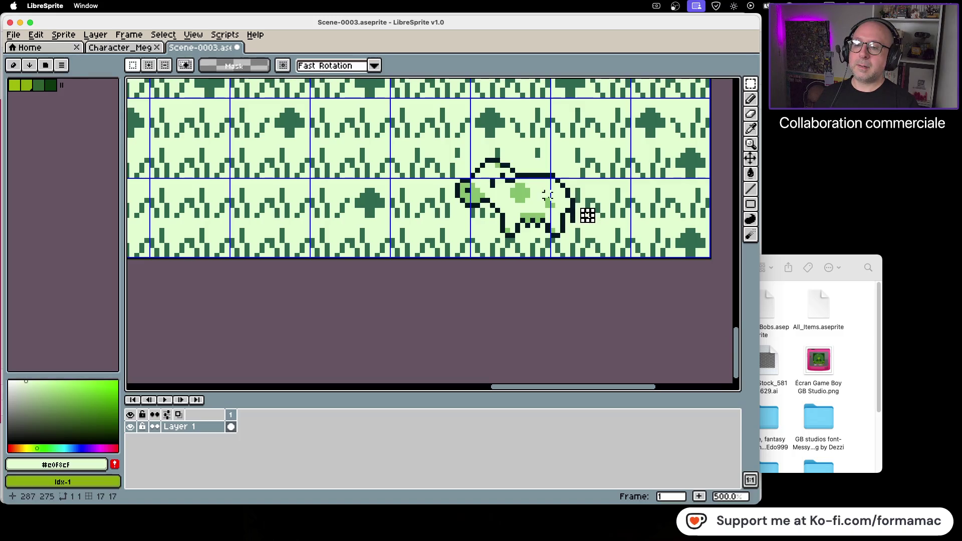
pyautogui.click(750, 99)
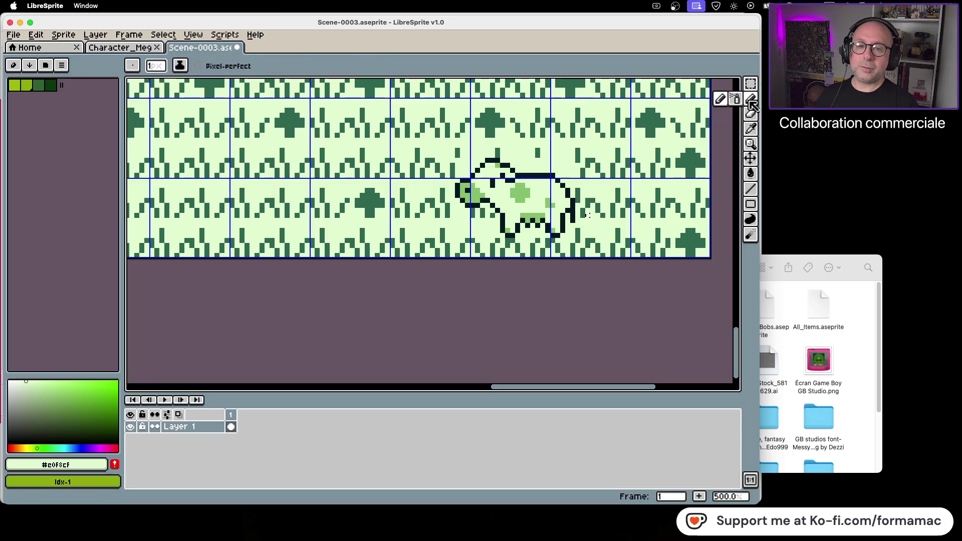
# Step: Sample dark green #306850 and pencil a line closing the top of the cow's back
pyautogui.click(751, 129)
pyautogui.click(704, 126)
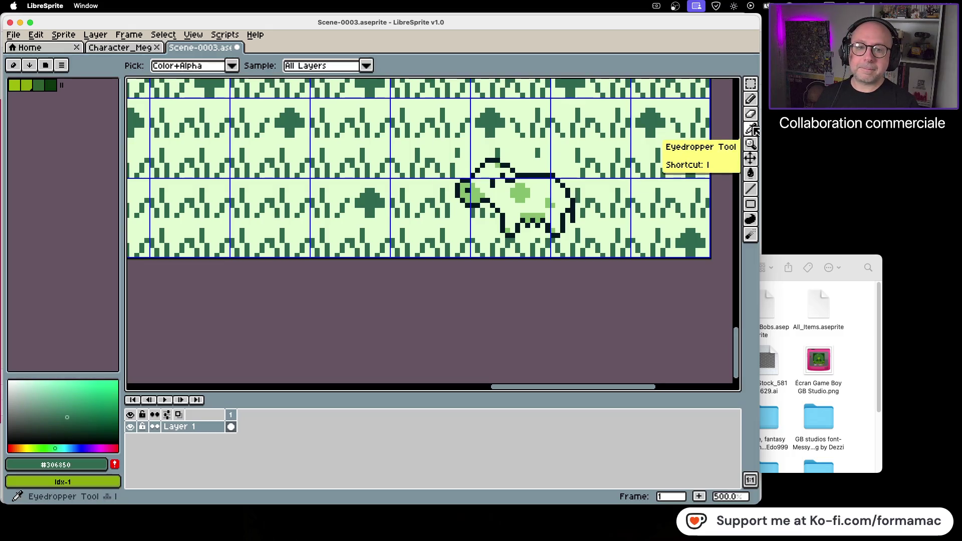
pyautogui.click(754, 101)
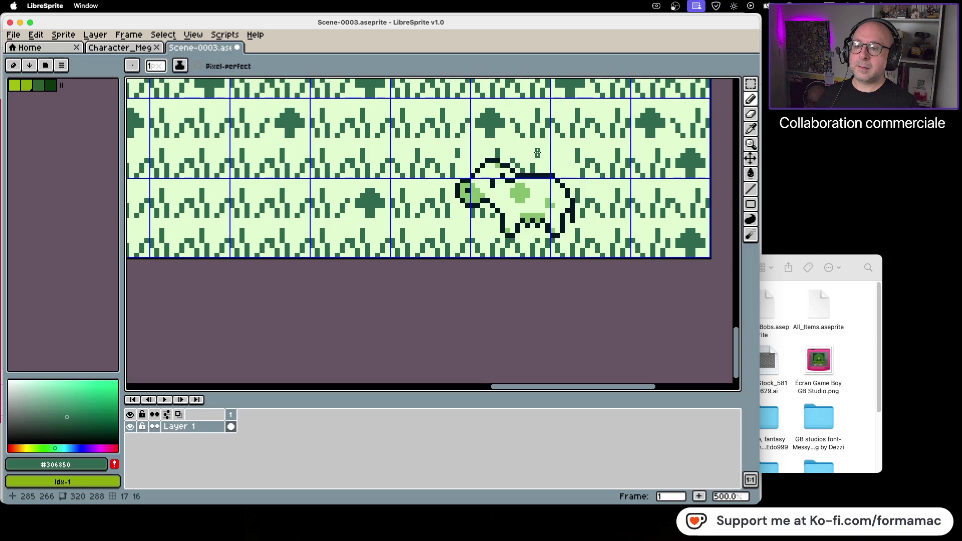
pyautogui.press('super+z')
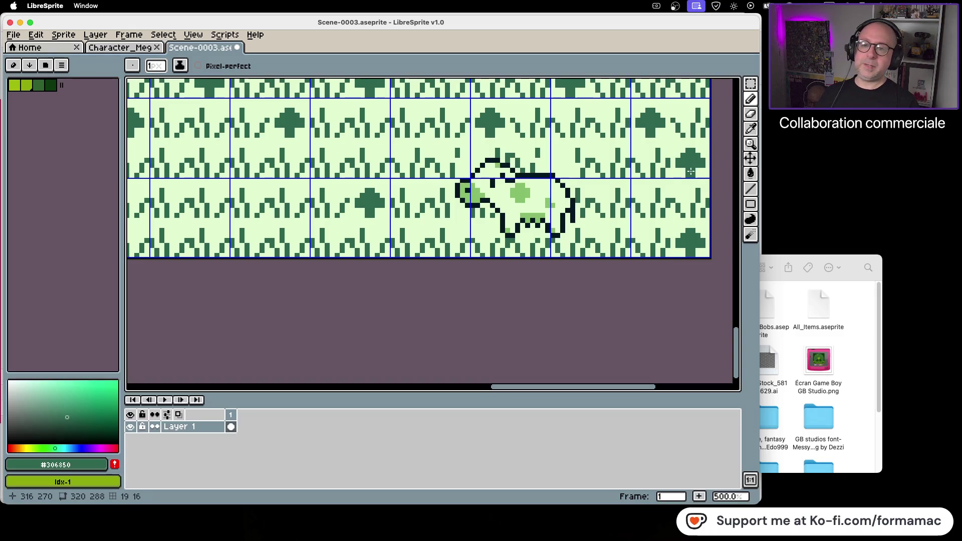
pyautogui.scroll(-3, 633, 188)
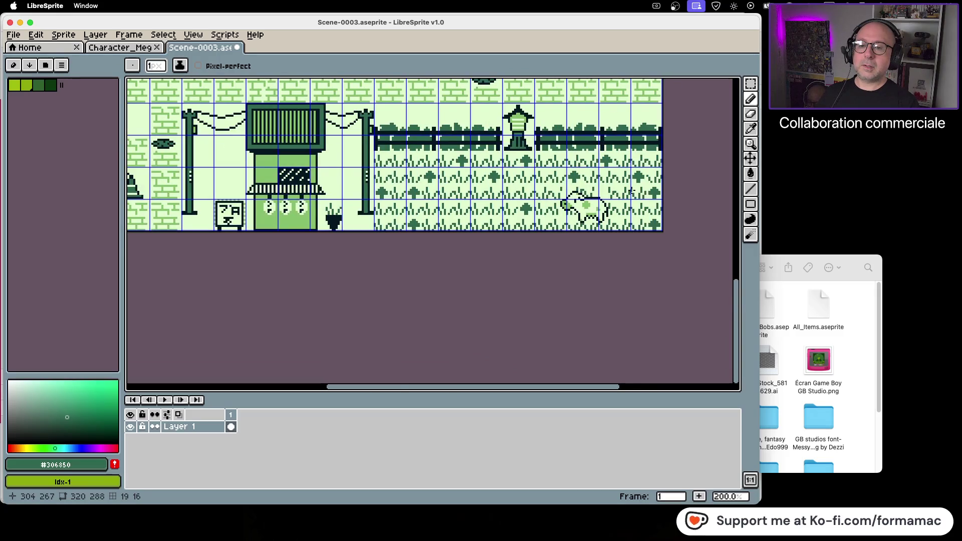
pyautogui.scroll(2, 632, 190)
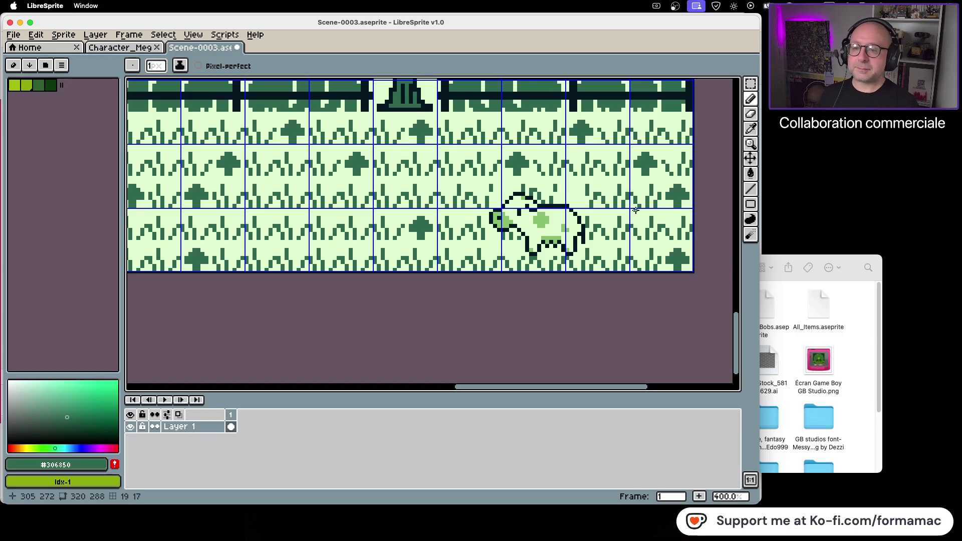
pyautogui.scroll(-1, 637, 209)
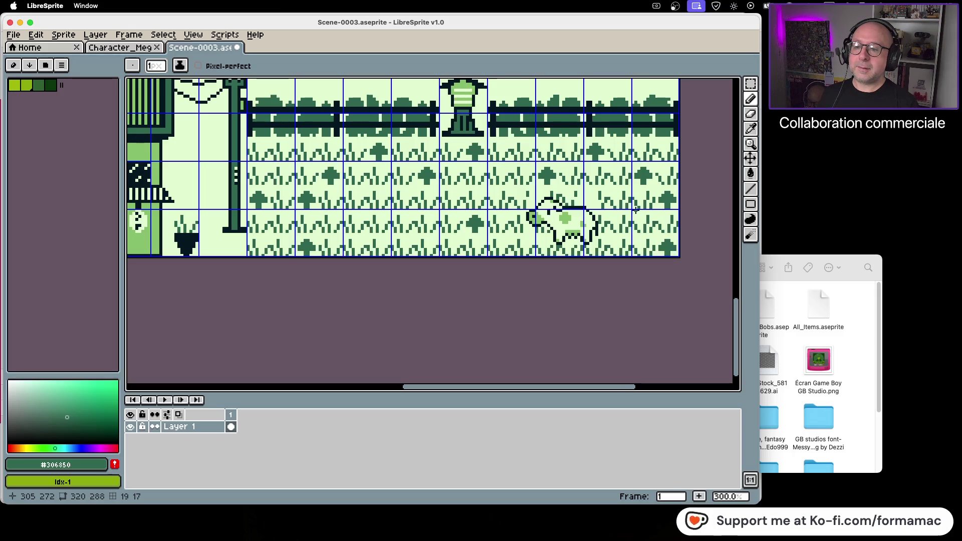
pyautogui.scroll(1, 635, 209)
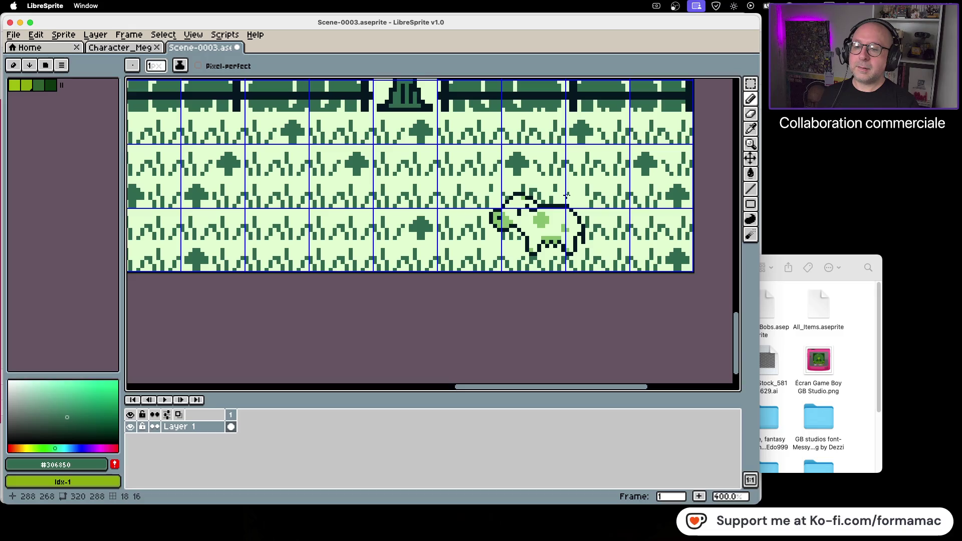
# Step: Select and move the stray pixels above the cow's back, then undo the move
pyautogui.press('m')
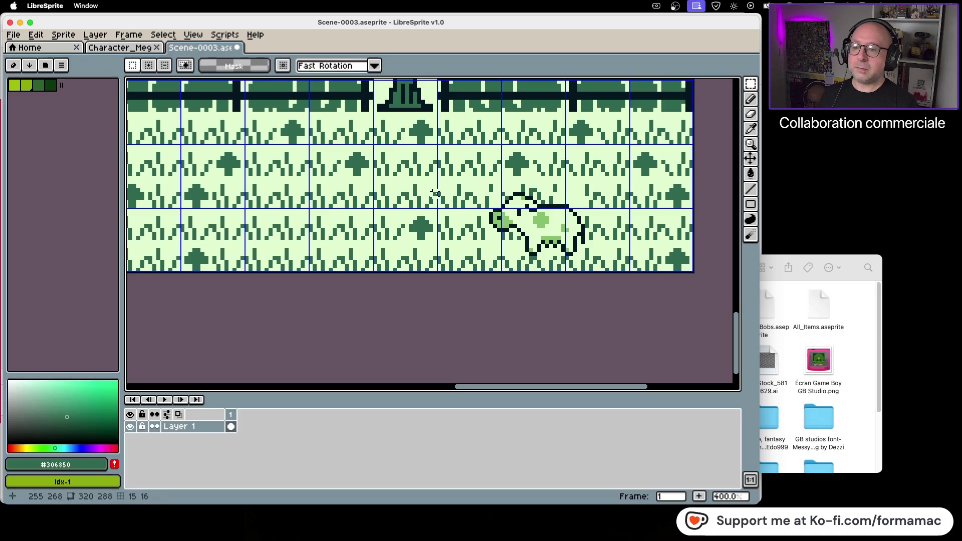
pyautogui.moveTo(434, 190)
pyautogui.mouseDown()
pyautogui.moveTo(452, 211)
pyautogui.moveTo(445, 200)
pyautogui.moveTo(584, 204)
pyautogui.moveTo(576, 204)
pyautogui.mouseUp()
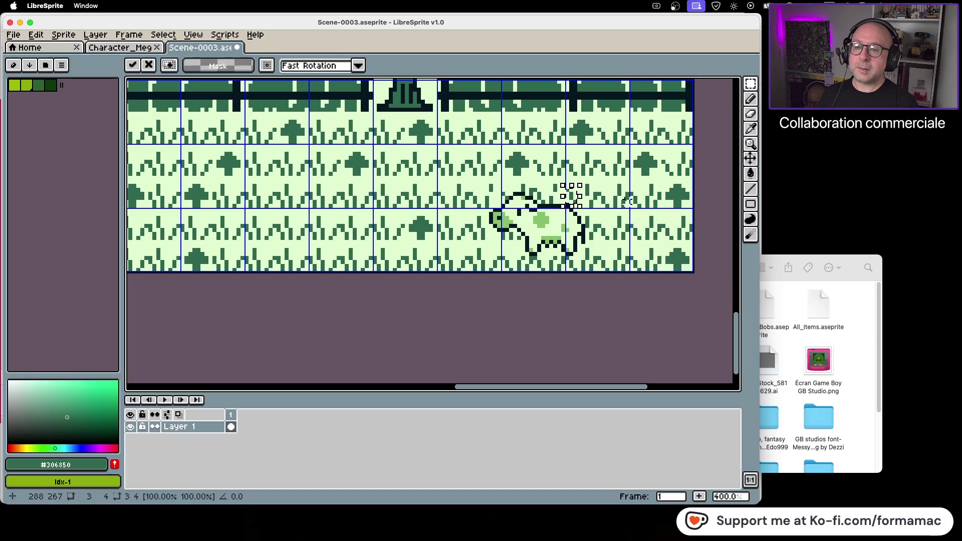
pyautogui.click(628, 202)
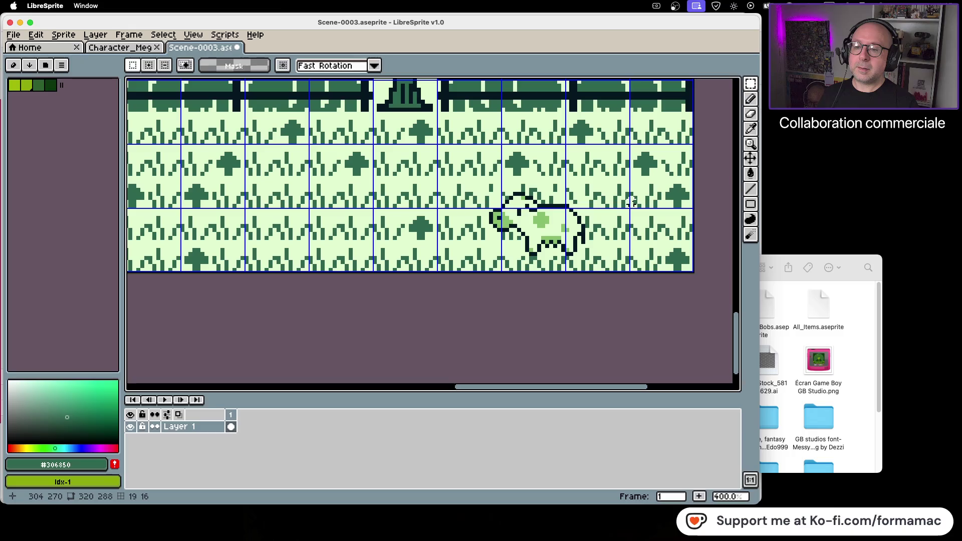
pyautogui.hotkey('ctrl', 'z')
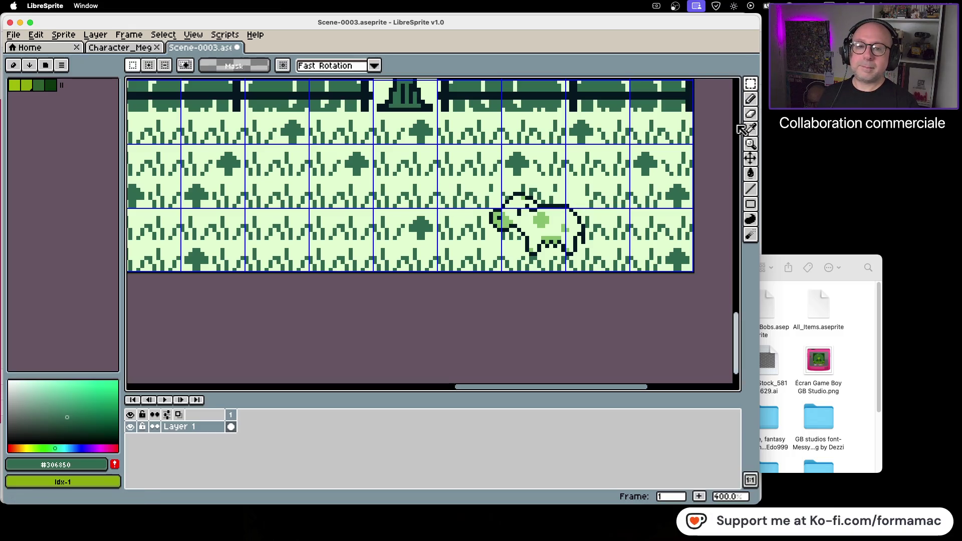
pyautogui.click(753, 105)
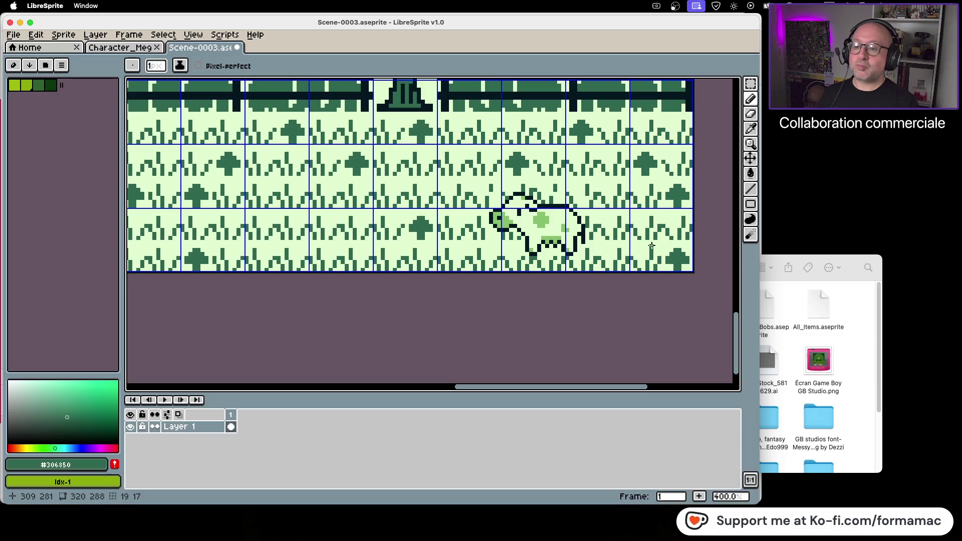
pyautogui.scroll(-2, 652, 246)
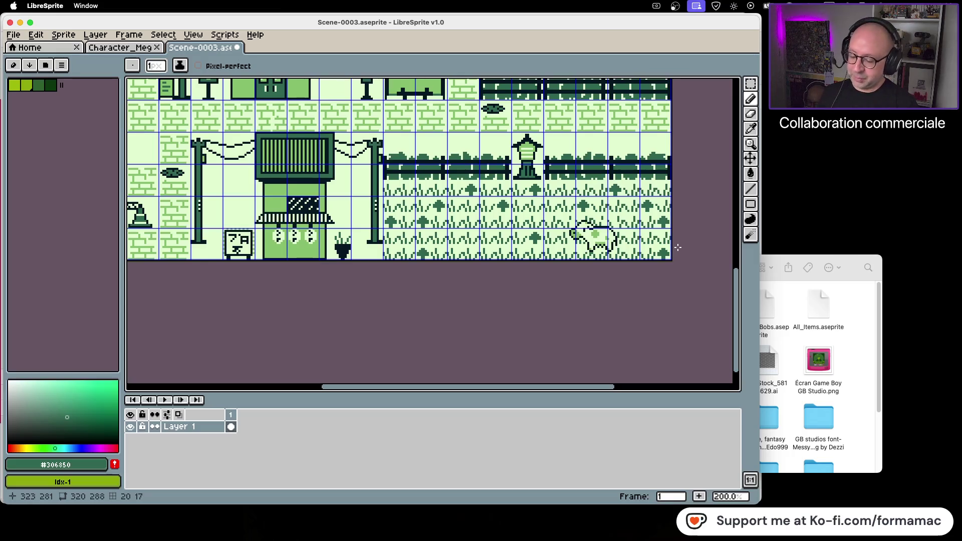
# Step: Undo two retouching steps and the paste, removing the cow from the grass field
pyautogui.hotkey('ctrl', 'z')
pyautogui.hotkey('ctrl', 'z')
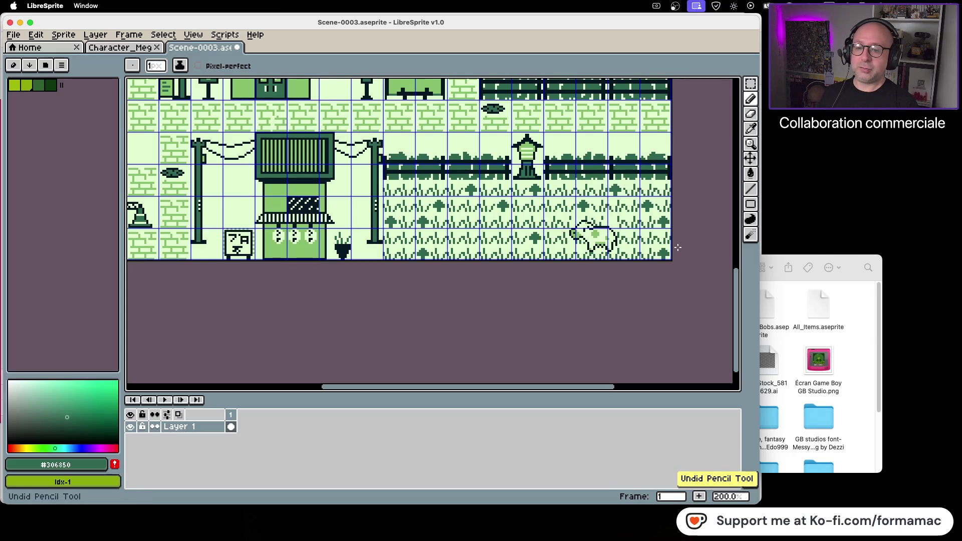
pyautogui.hotkey('ctrl', 'z')
pyautogui.hotkey('ctrl', 'z')
pyautogui.hotkey('ctrl', 'z')
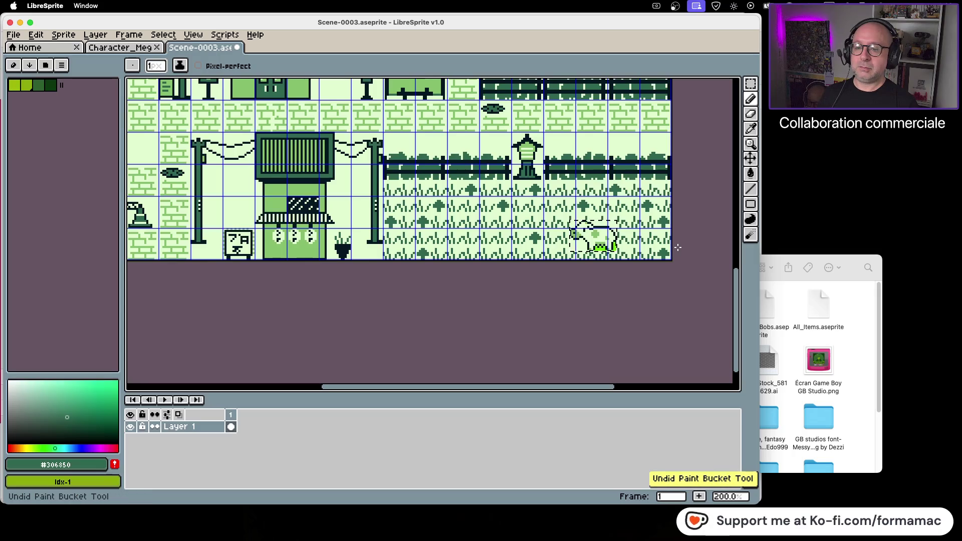
pyautogui.hotkey('ctrl', 'z')
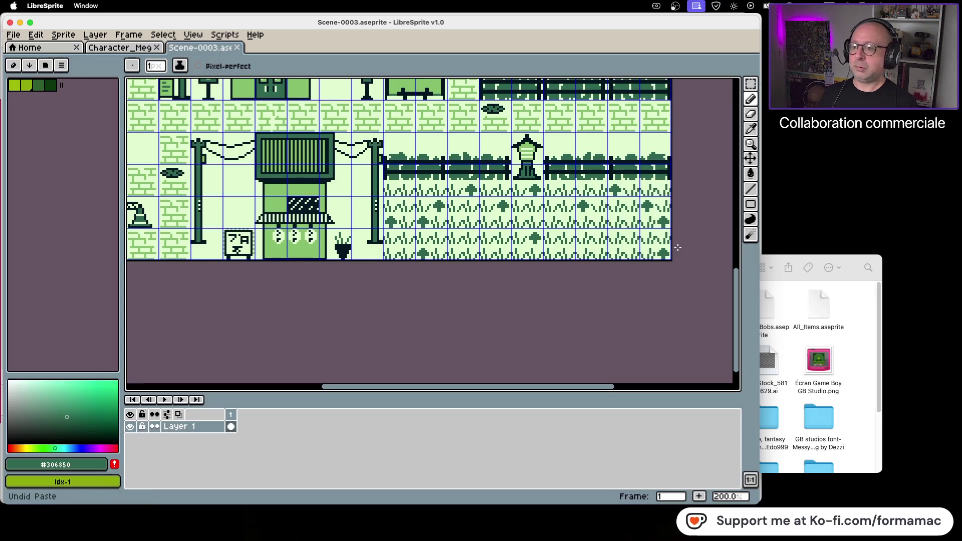